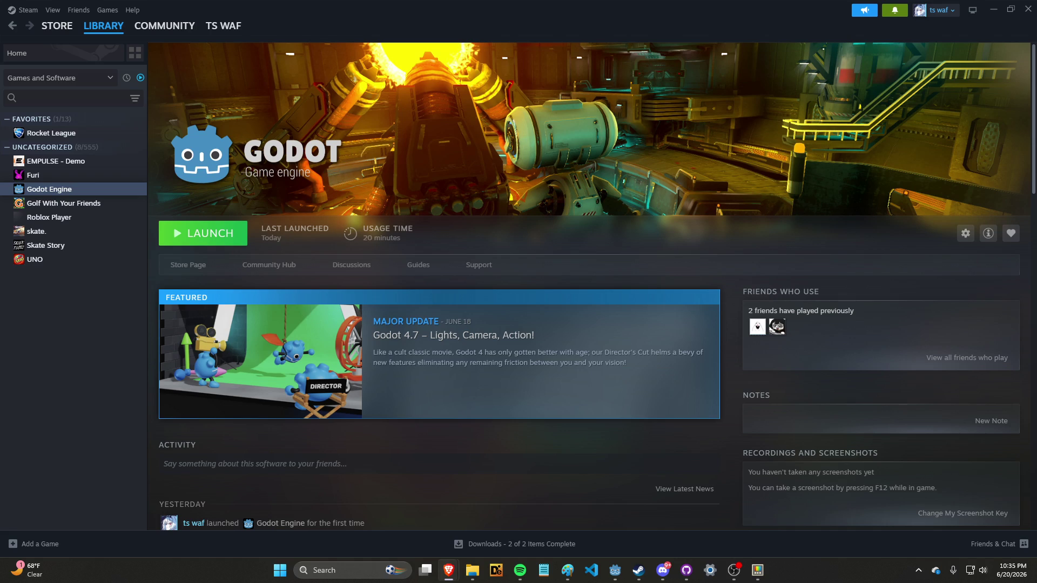
Switch from Steam's Godot Engine page back to the browser showing the Twitch latency results.
{"action": "key", "text": "alt+Tab"}
{"action": "key", "text": "alt+Tab"}
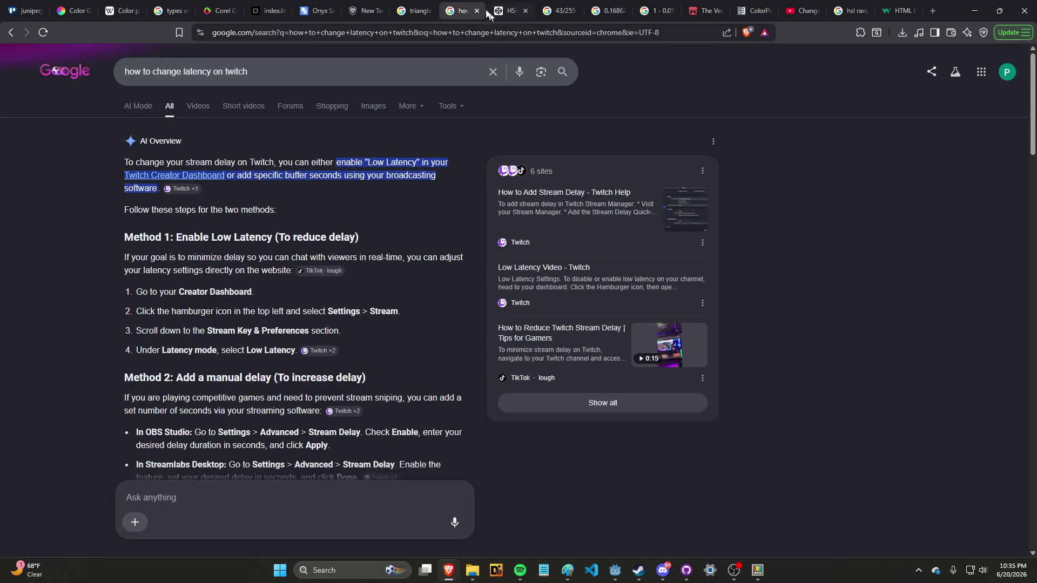
Go to YouTube and search for the creator's channel.
{"action": "left_click", "coordinate": [460, 31]}
{"action": "type", "text": "youtube.com"}
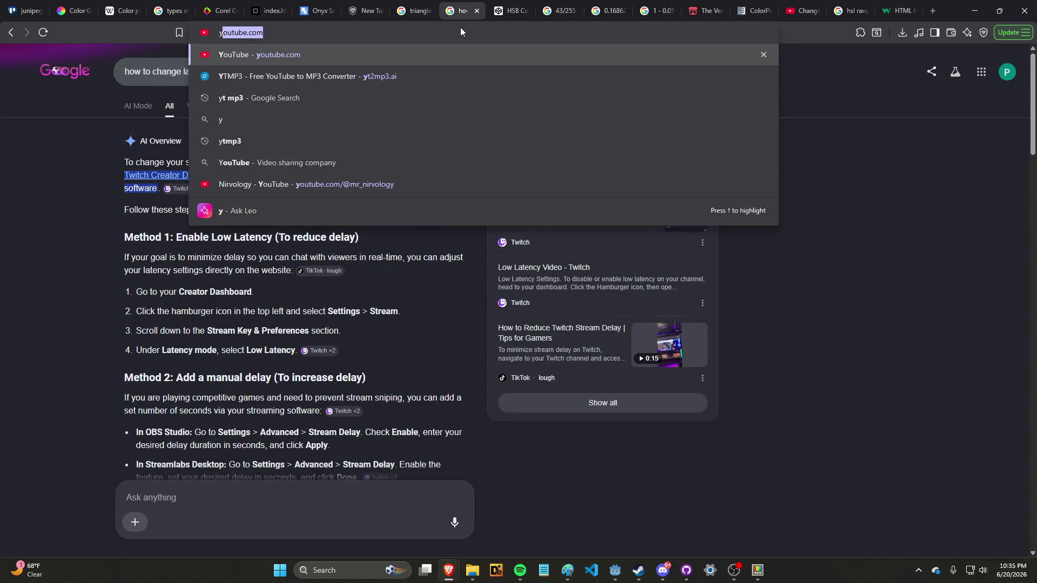
{"action": "key", "text": "Return"}
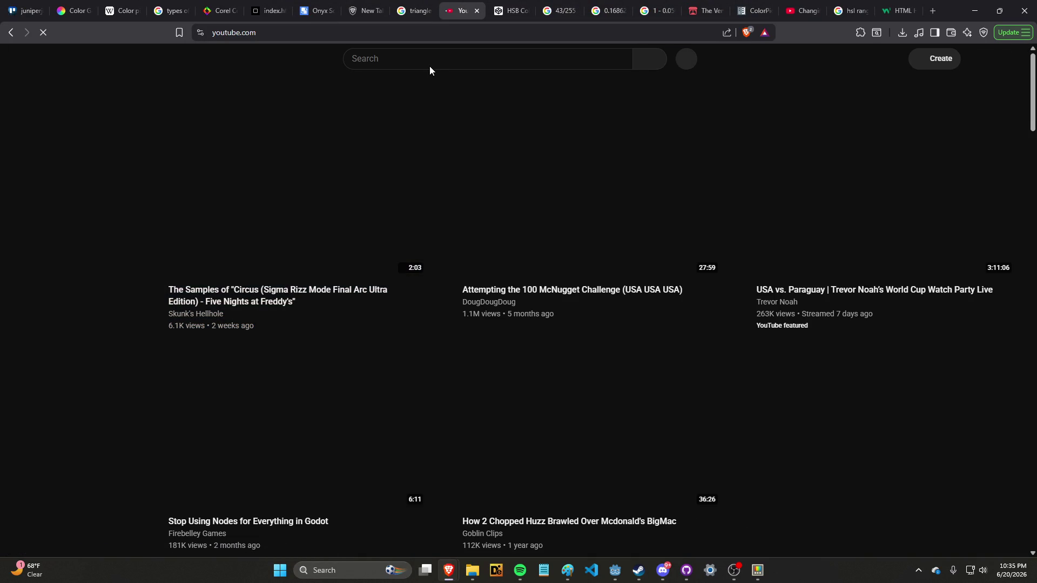
{"action": "left_click", "coordinate": [431, 66]}
{"action": "type", "text": "juniper dev"}
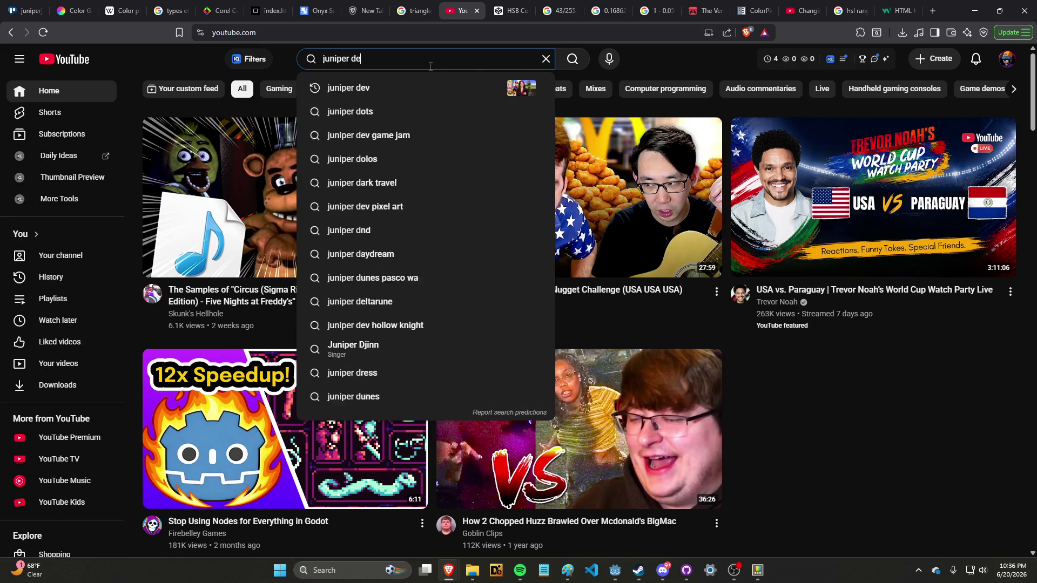
{"action": "key", "text": "Return"}
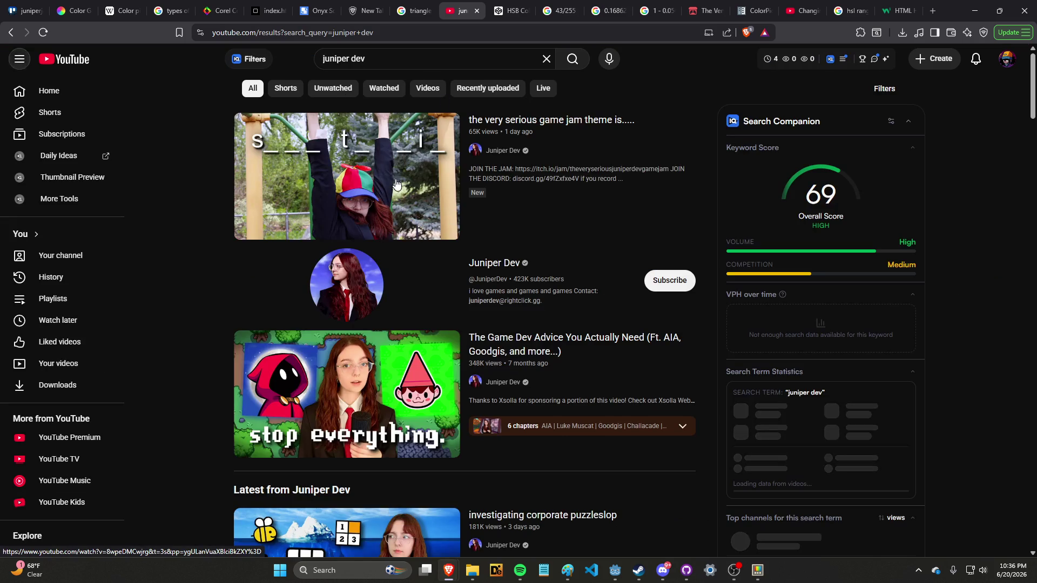
Open the newest video, go to the channel page, and play 'I am hosting a very serious game jam'.
{"action": "left_click", "coordinate": [348, 349]}
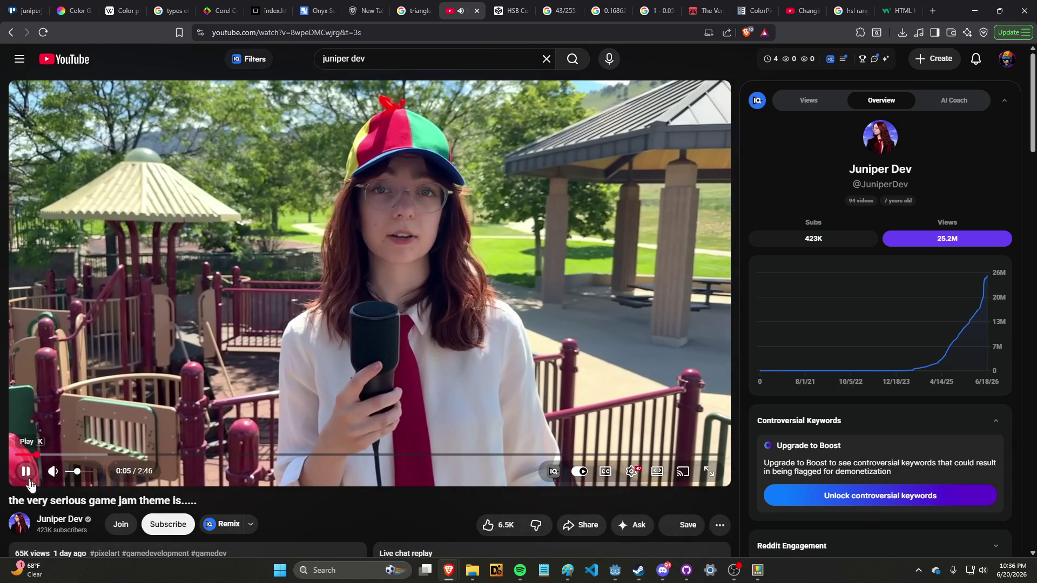
{"action": "left_click", "coordinate": [67, 520]}
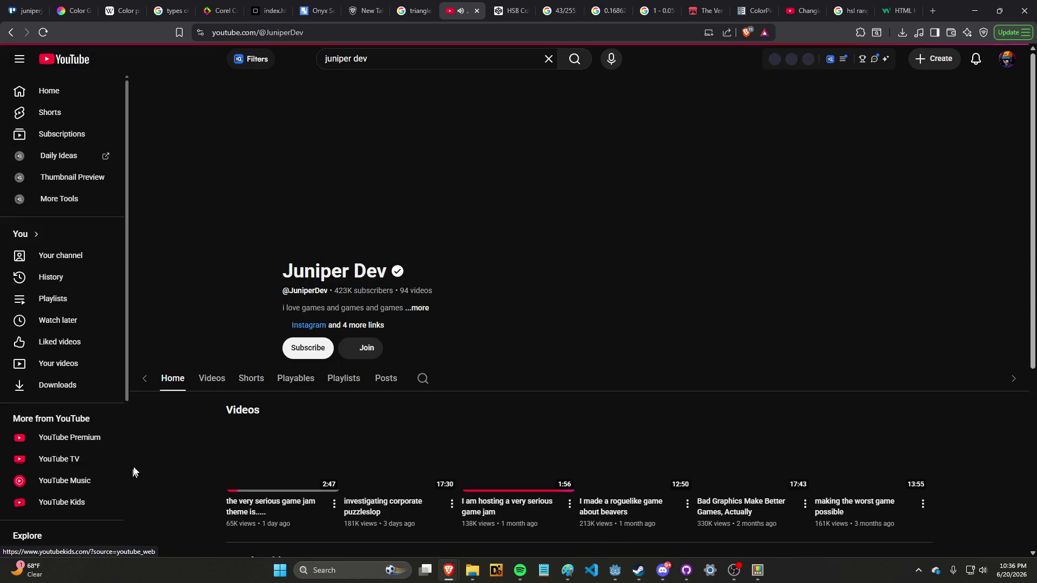
{"action": "scroll", "coordinate": [203, 439], "scroll_direction": "down", "scroll_amount": 1}
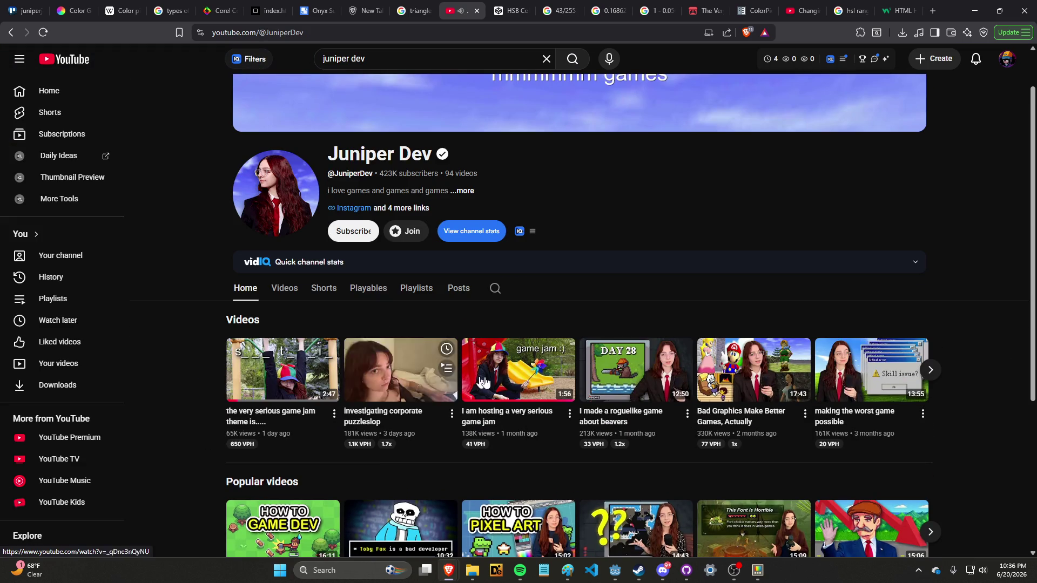
{"action": "left_click", "coordinate": [506, 388]}
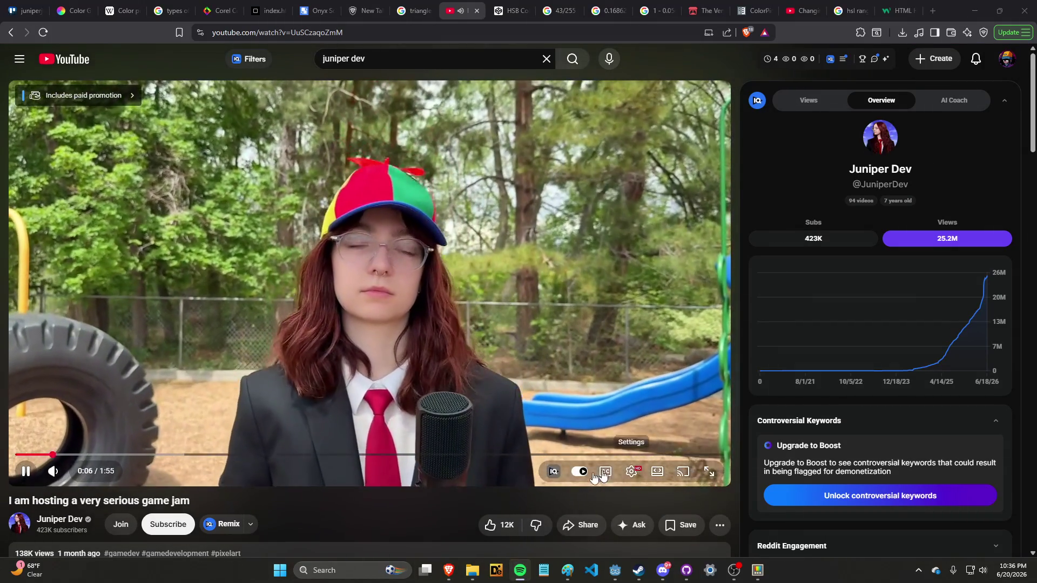
Make the browser fill the screen and glance at the seriousgame project folder.
{"action": "left_click", "coordinate": [705, 473]}
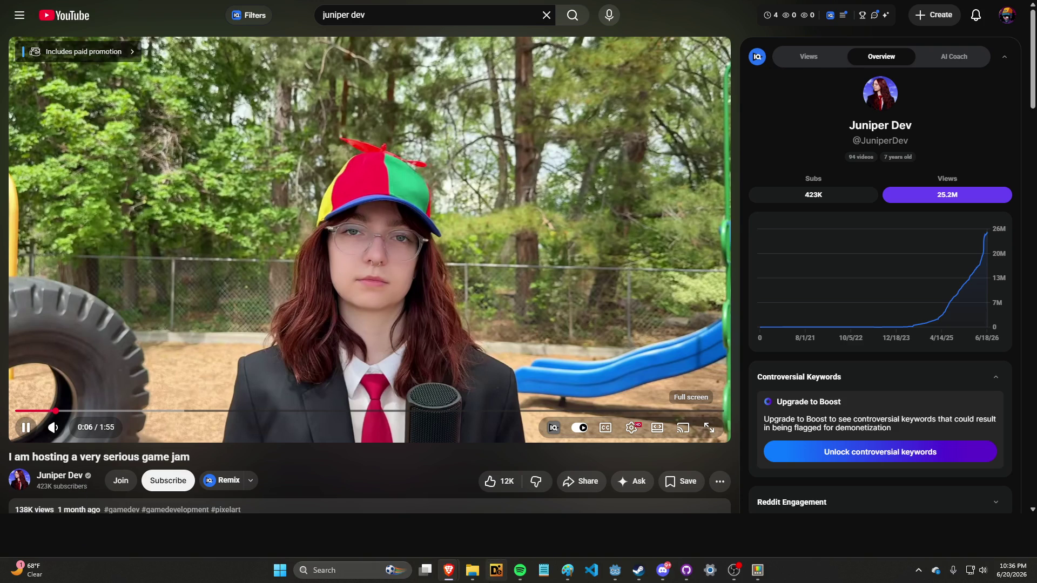
{"action": "left_click", "coordinate": [472, 570]}
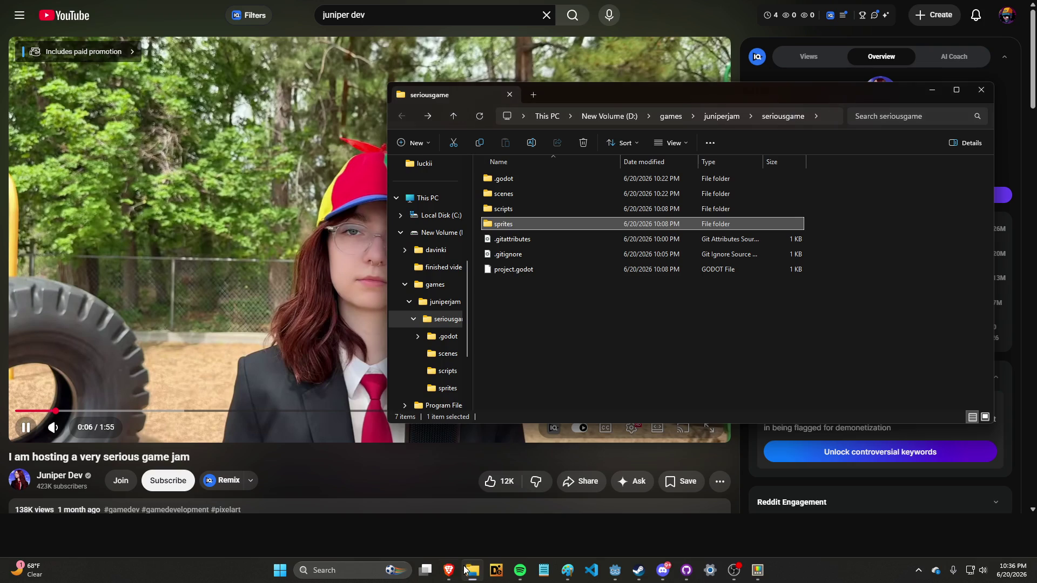
{"action": "mouse_move", "coordinate": [449, 570]}
{"action": "left_click", "coordinate": [411, 510]}
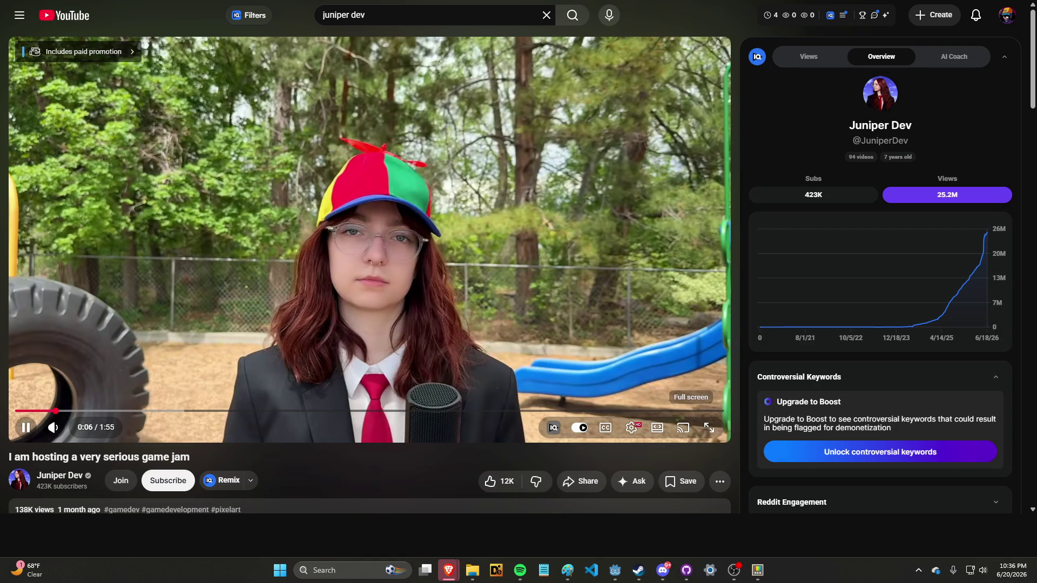
Move the Twitch settings window aside and bring up Task Manager to restart Brave.
{"action": "left_click_drag", "start_coordinate": [301, 140], "coordinate": [311, 184]}
{"action": "left_click", "coordinate": [331, 178]}
{"action": "mouse_move", "coordinate": [449, 570]}
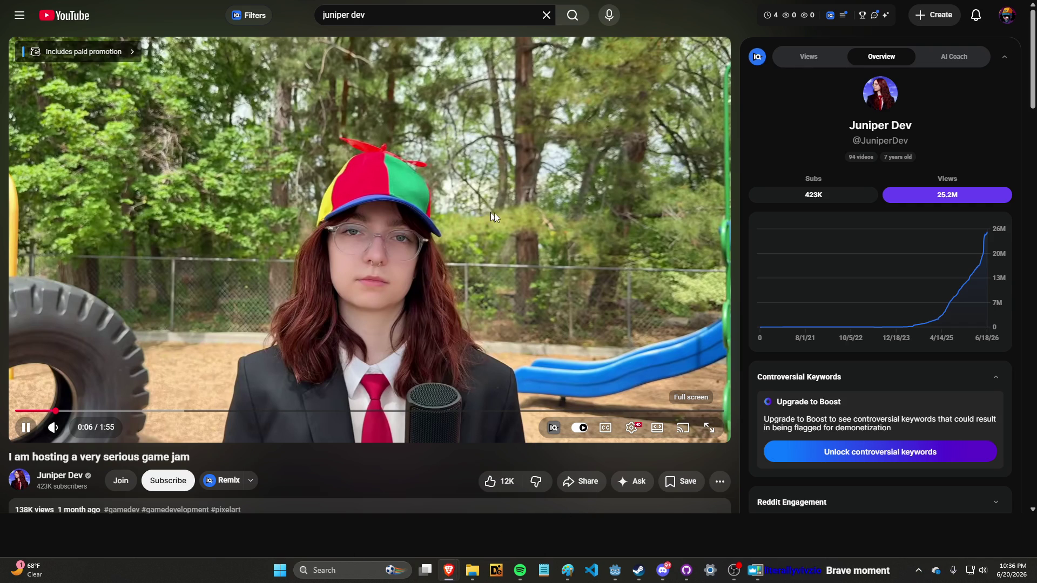
{"action": "key", "text": "ctrl+shift+Escape"}
{"action": "left_click_drag", "start_coordinate": [179, 79], "coordinate": [0, 87]}
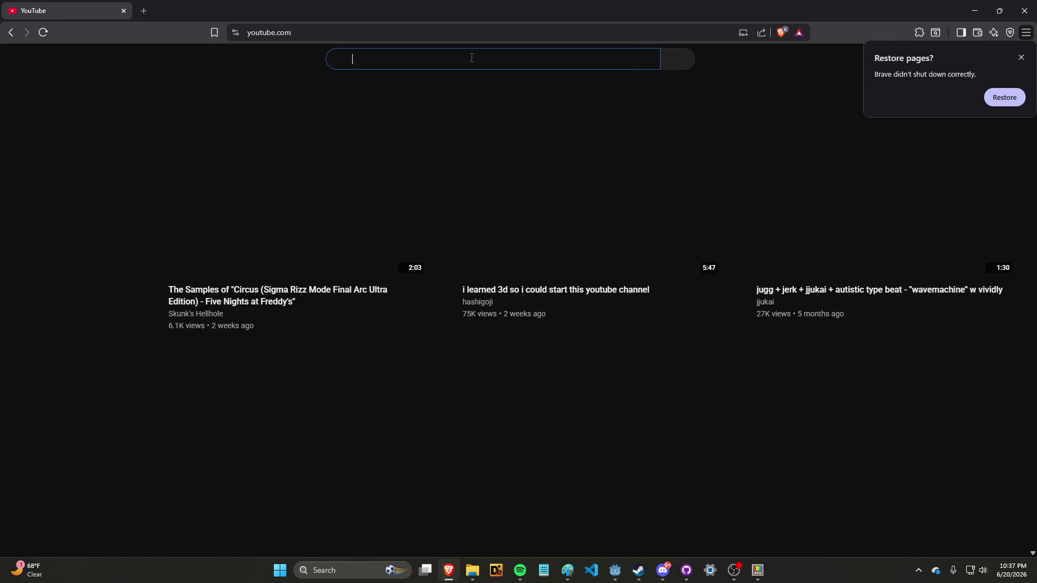
Search the creator's channel from the suggestions and open the game jam video.
{"action": "left_click", "coordinate": [472, 58]}
{"action": "left_click", "coordinate": [458, 87]}
{"action": "type", "text": "juniper dev"}
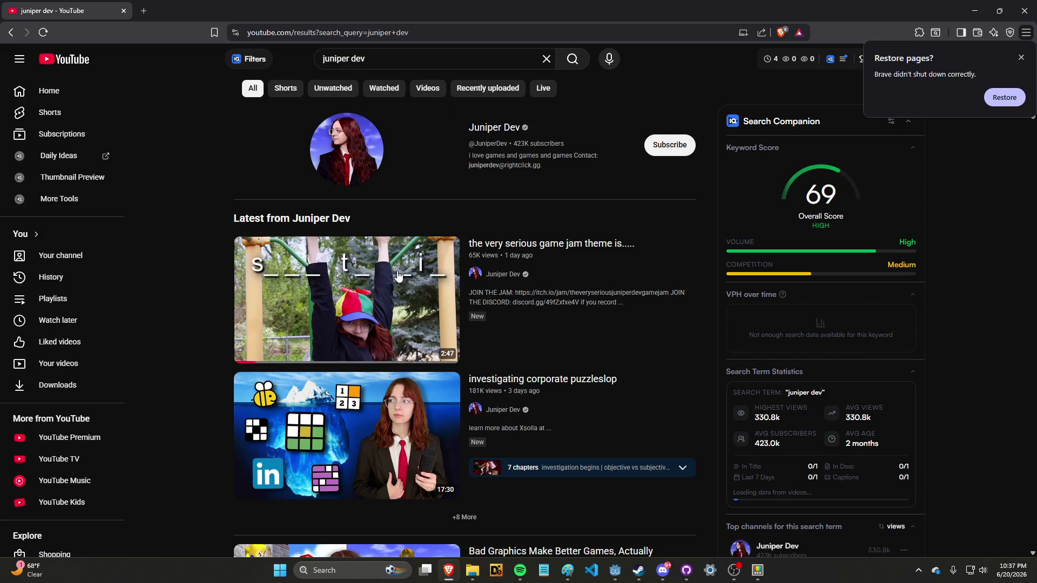
{"action": "scroll", "coordinate": [395, 267], "scroll_direction": "down", "scroll_amount": 6}
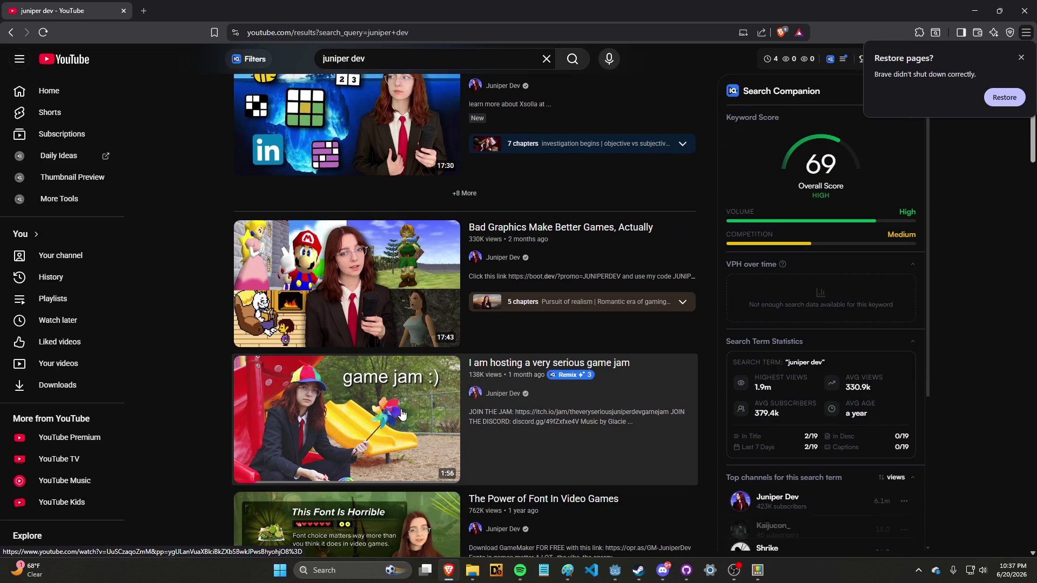
{"action": "left_click", "coordinate": [304, 444]}
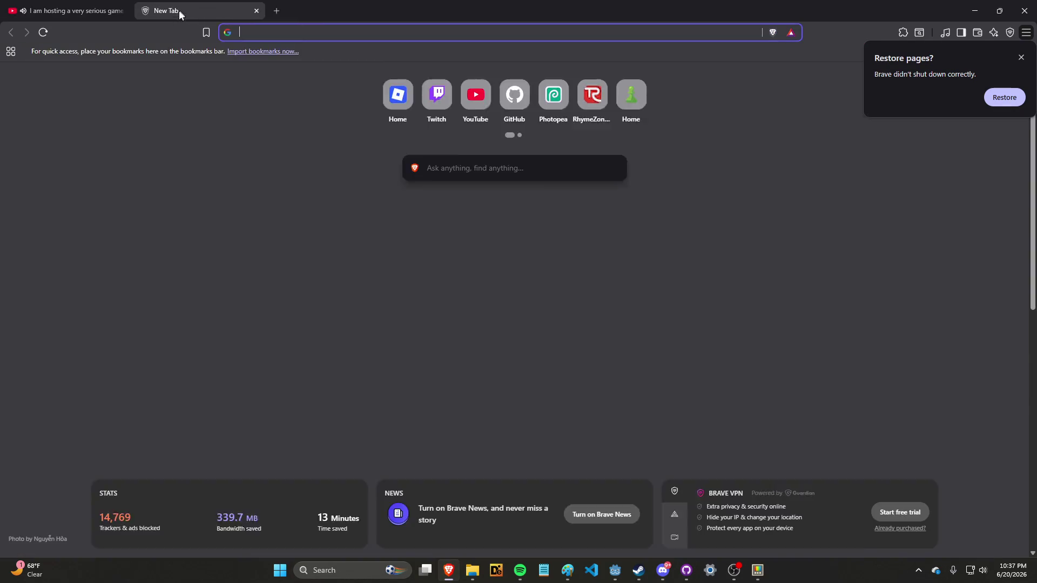
Play the game jam video full screen, pausing and resuming it.
{"action": "key", "text": "F11"}
{"action": "key", "text": "f"}
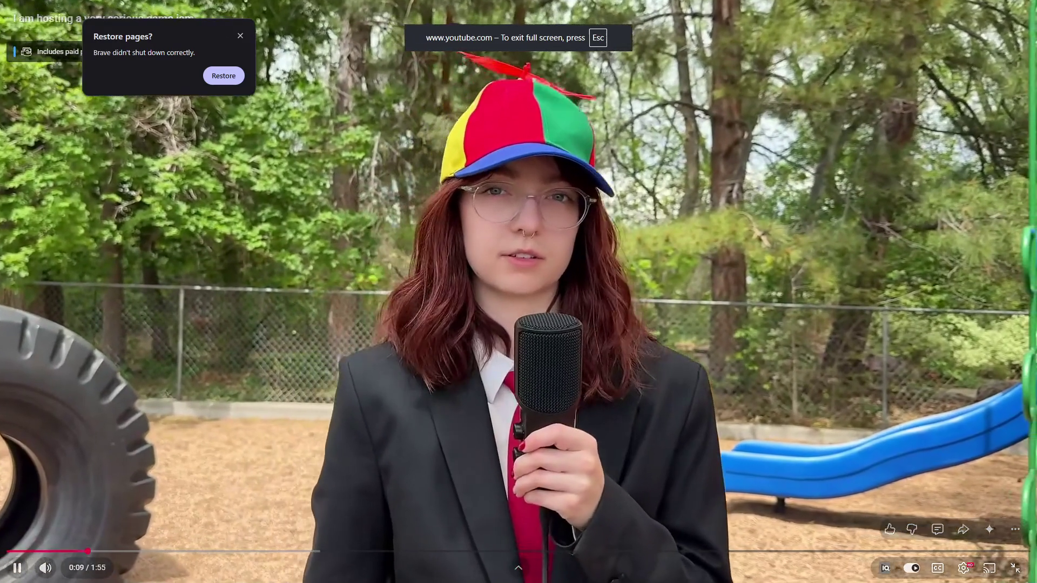
{"action": "key", "text": "space"}
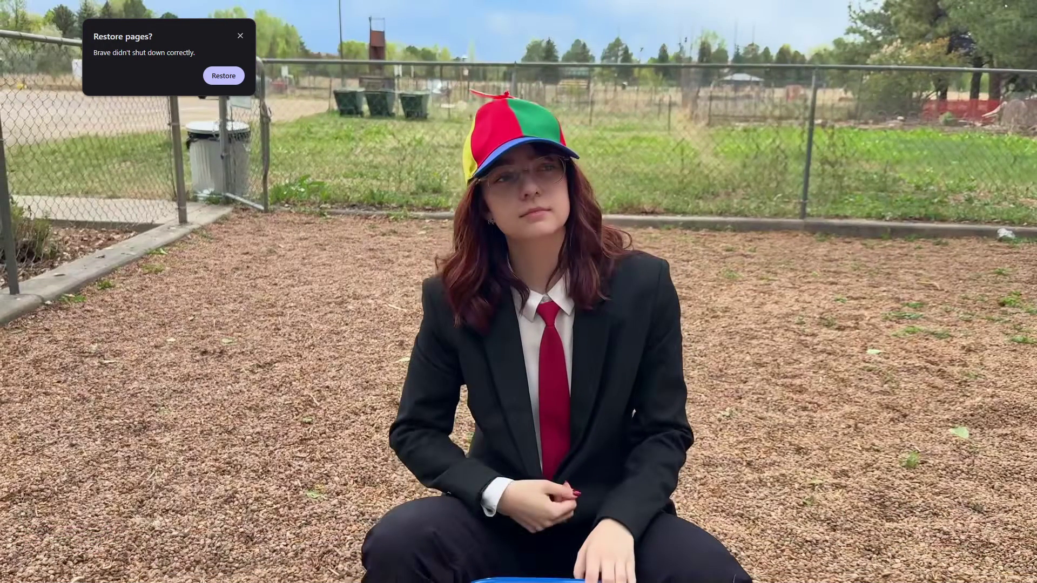
{"action": "mouse_move", "coordinate": [86, 332]}
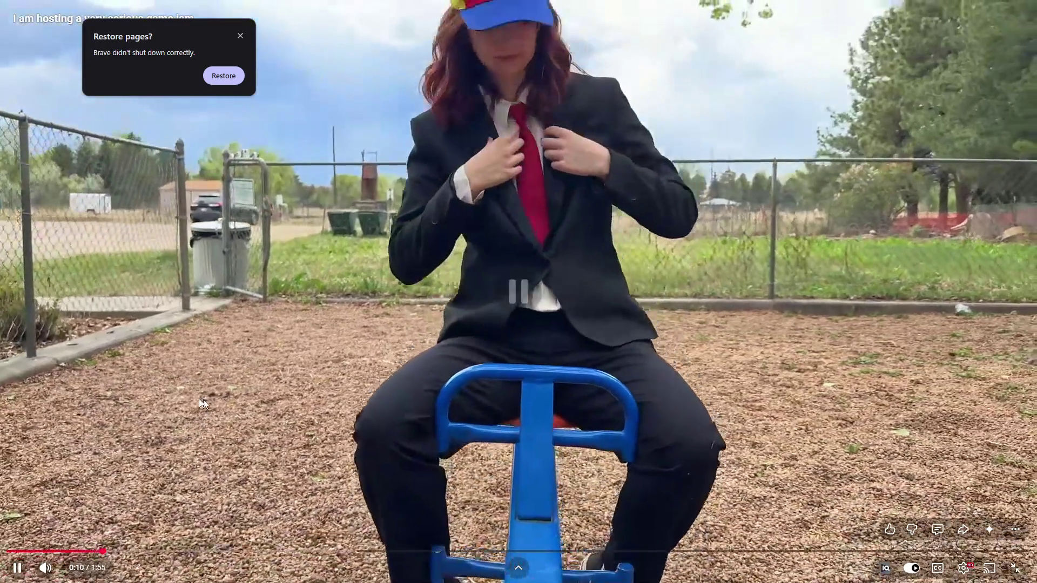
{"action": "key", "text": "space"}
{"action": "key", "text": "space"}
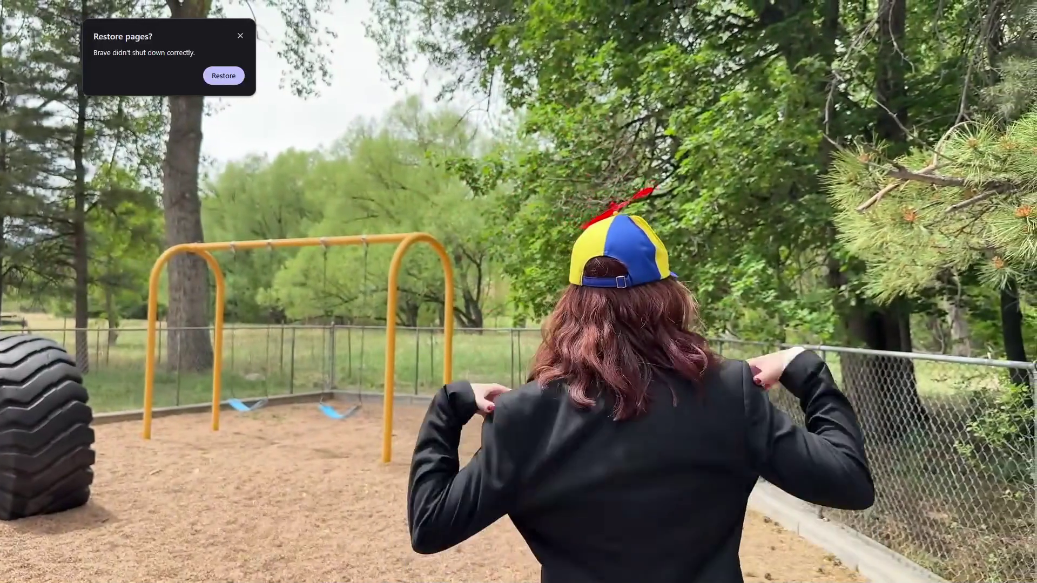
Dismiss the restore-pages prompt and pause the video at 1:21.
{"action": "key", "text": "alt+Tab"}
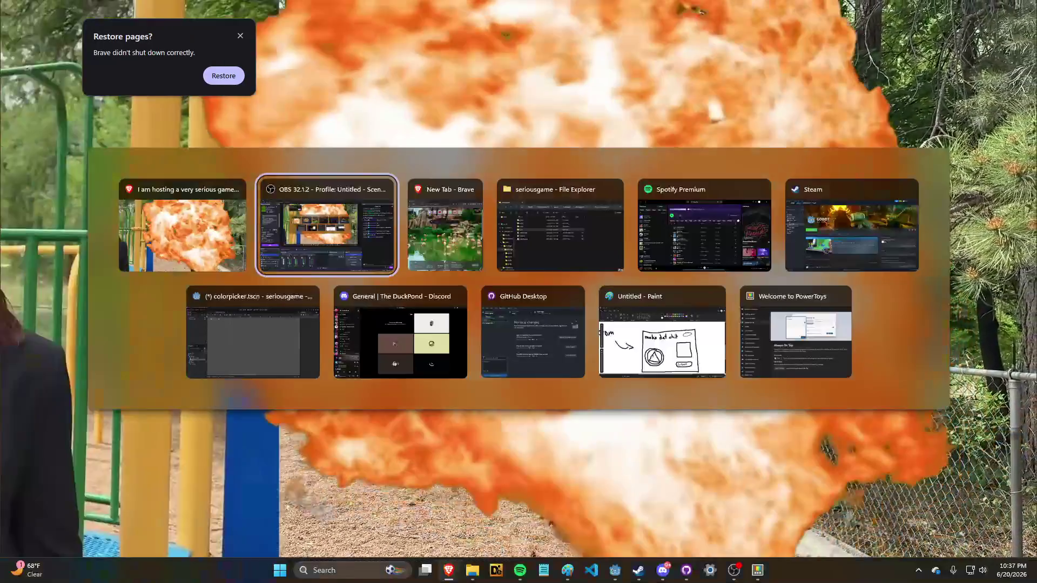
{"action": "key", "text": "alt+Tab"}
{"action": "key", "text": "Escape"}
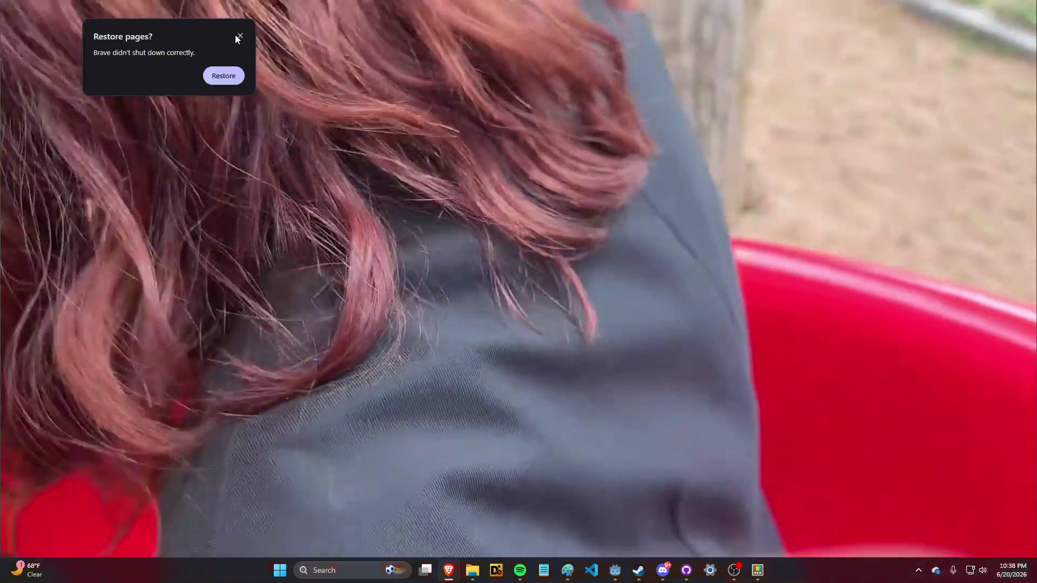
{"action": "left_click", "coordinate": [240, 36]}
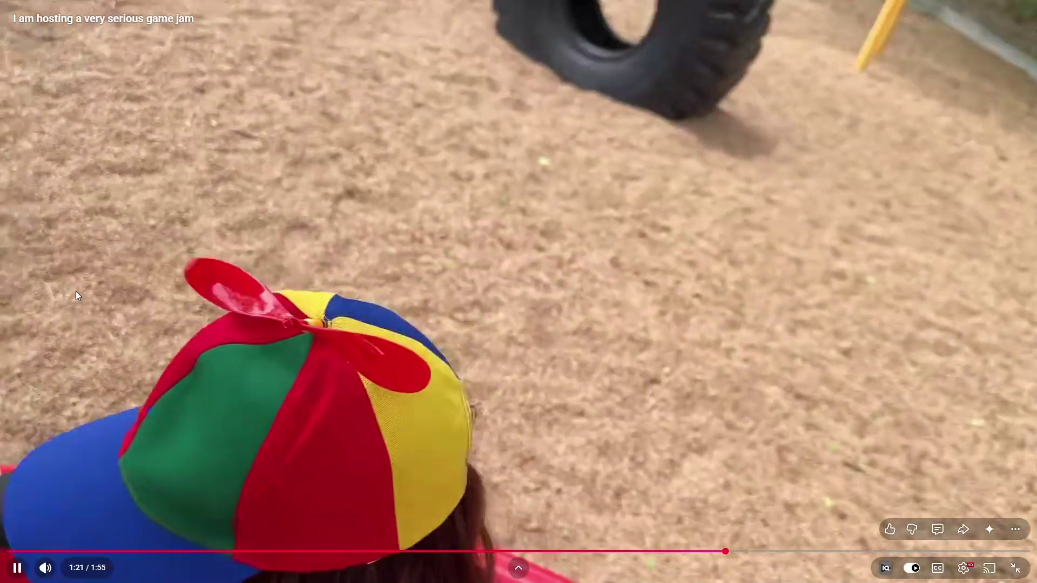
{"action": "left_click", "coordinate": [76, 294]}
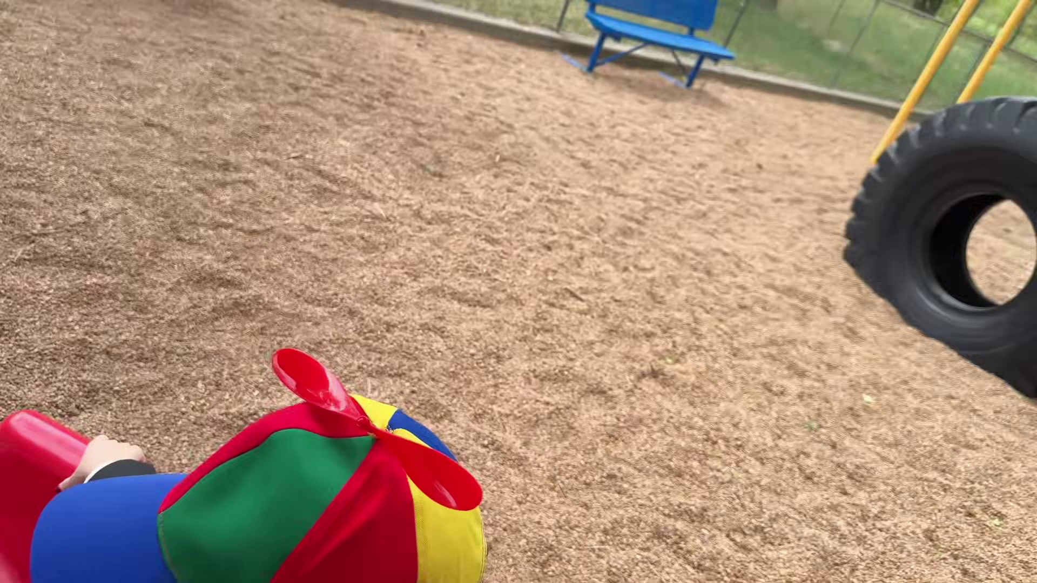
Take the game jam video out of full screen back to its watch page.
{"action": "key", "text": "alt+Tab"}
{"action": "key", "text": "Escape"}
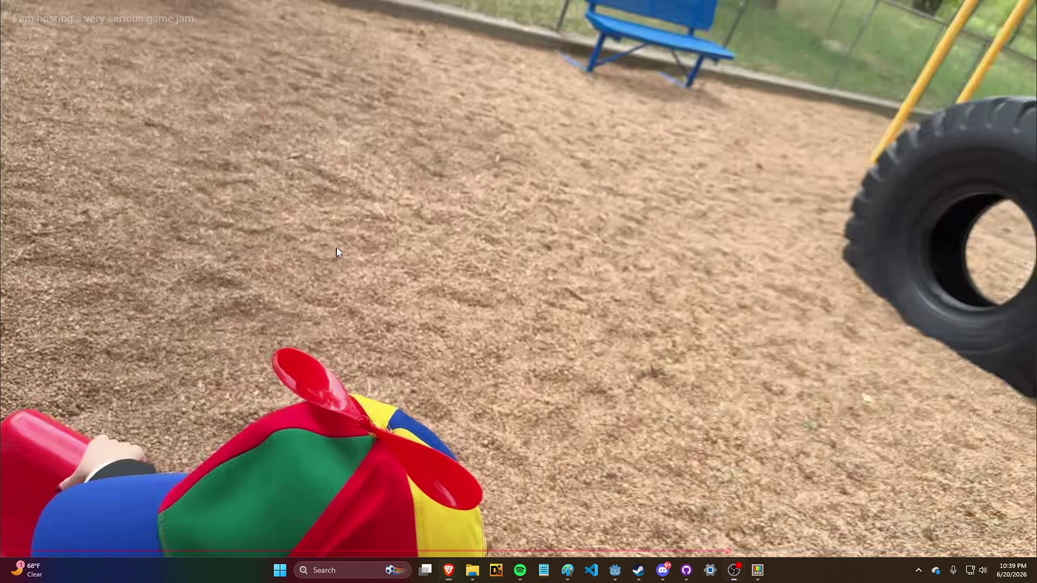
{"action": "double_click", "coordinate": [394, 270]}
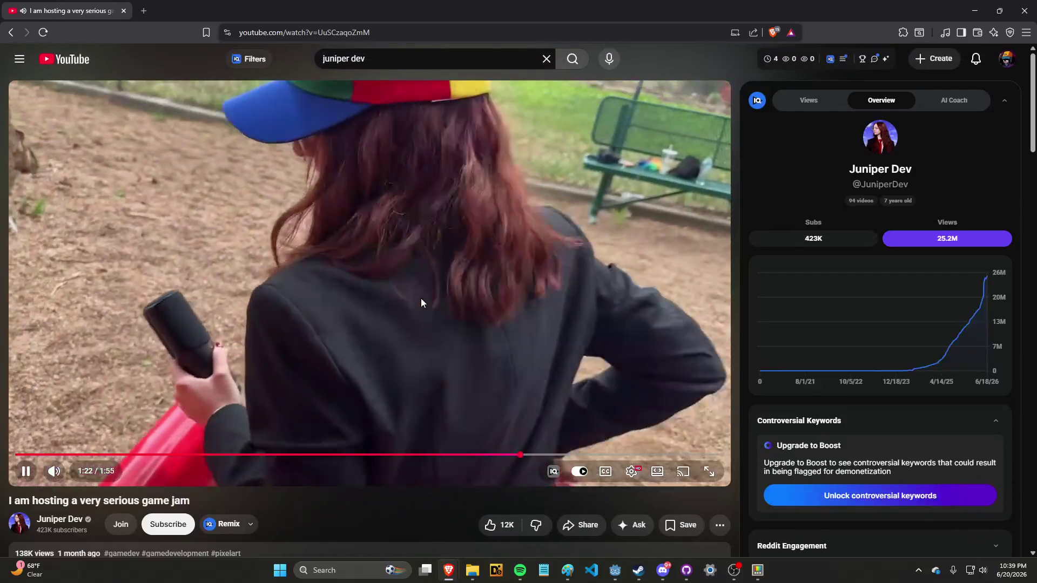
Pause the video at 1:22 and check the Godot colorpicker scene.
{"action": "left_click", "coordinate": [396, 320]}
{"action": "scroll", "coordinate": [394, 320], "scroll_direction": "down", "scroll_amount": 8}
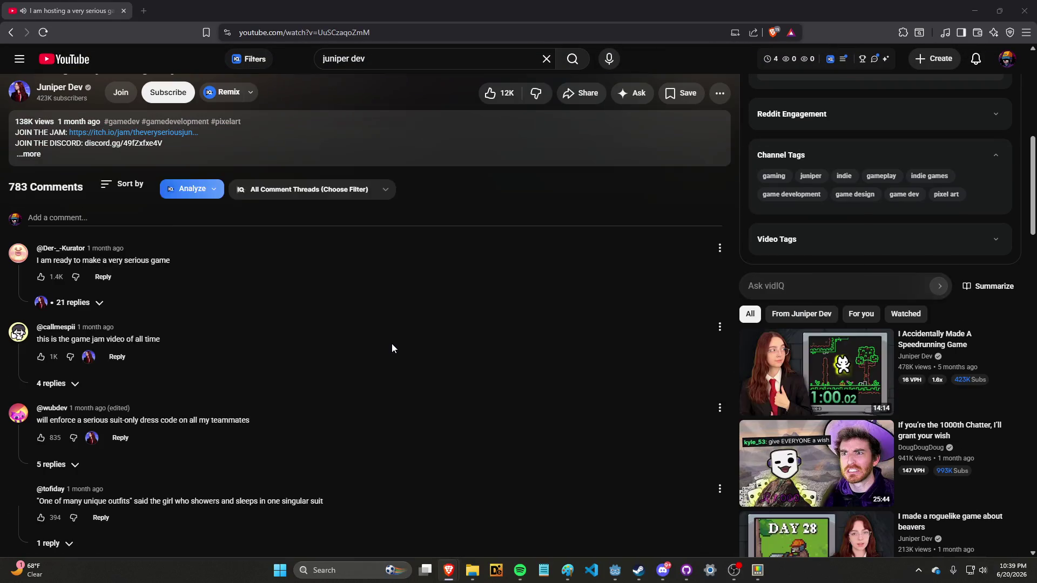
{"action": "key", "text": "alt+Tab"}
{"action": "key", "text": "alt+Tab"}
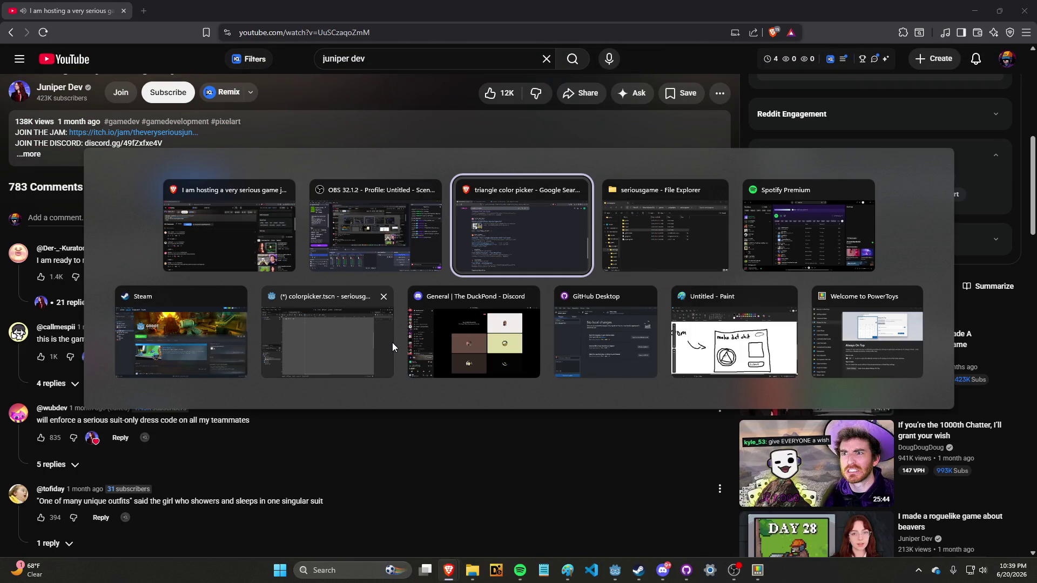
{"action": "key", "text": "alt+Tab"}
{"action": "key", "text": "alt+Tab"}
{"action": "key", "text": "alt+Tab"}
{"action": "left_click", "coordinate": [392, 343]}
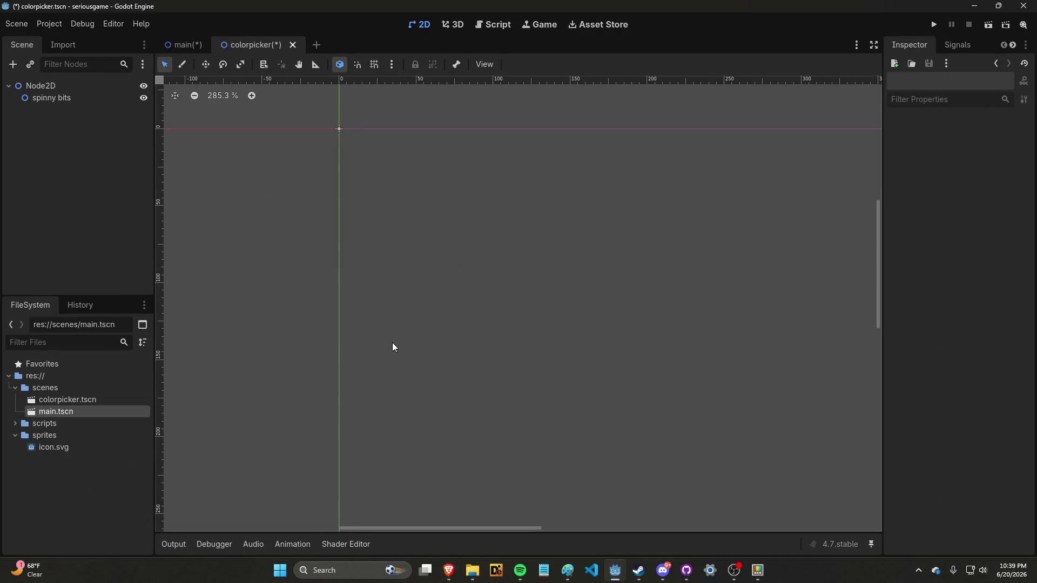
Return to the YouTube window and open a blank new tab.
{"action": "key", "text": "alt+Tab"}
{"action": "scroll", "coordinate": [408, 261], "scroll_direction": "up", "scroll_amount": 7}
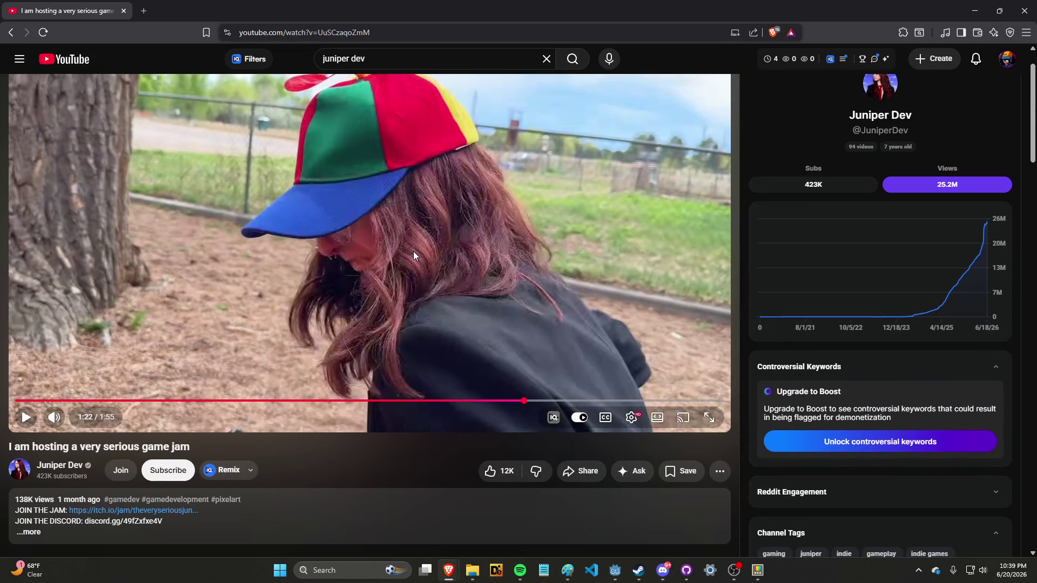
{"action": "left_click", "coordinate": [145, 11]}
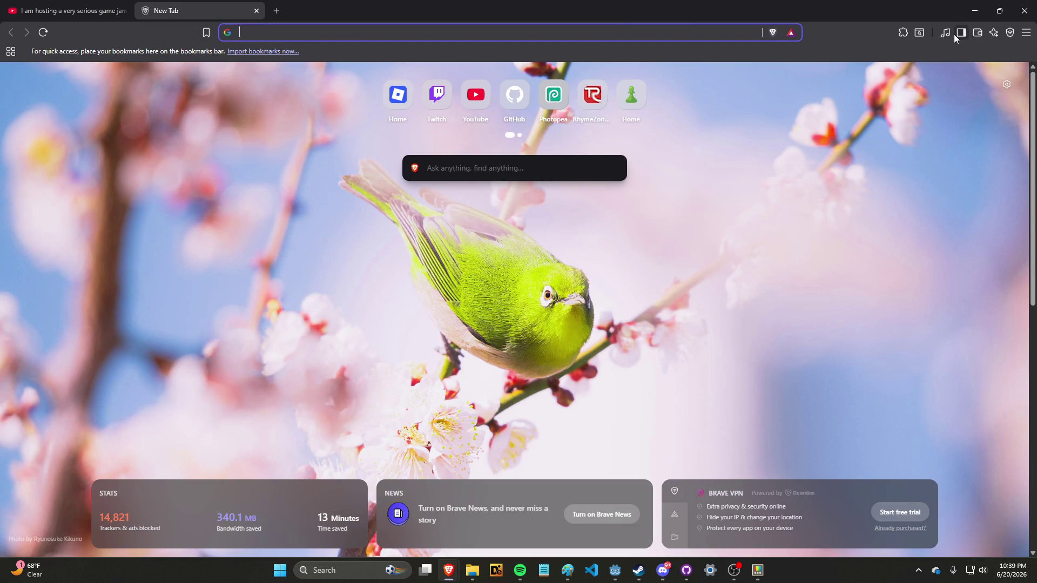
Open Photopea from the new-tab shortcuts, plus another empty tab.
{"action": "left_click", "coordinate": [561, 111]}
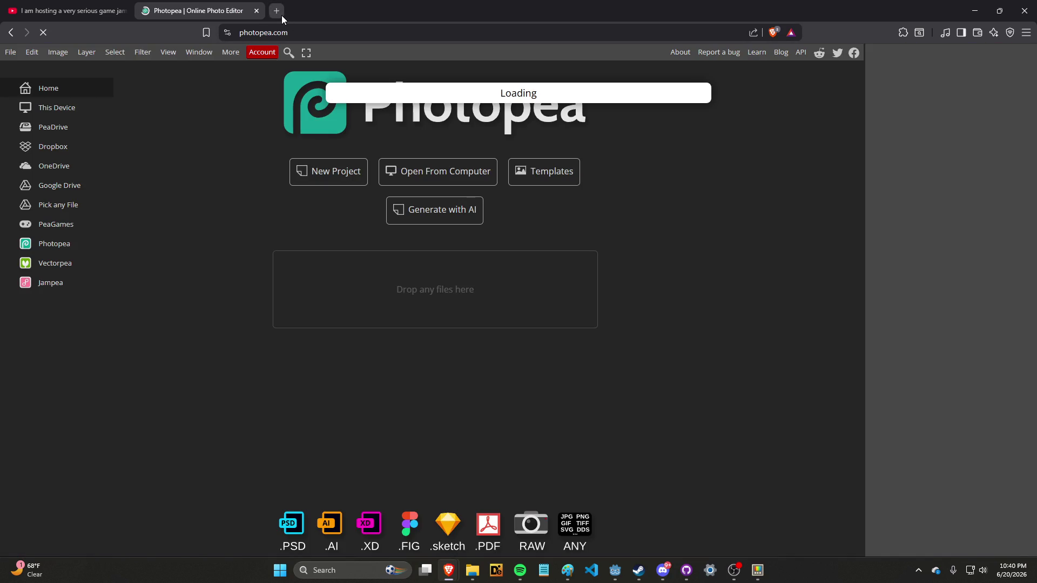
{"action": "left_click", "coordinate": [281, 15]}
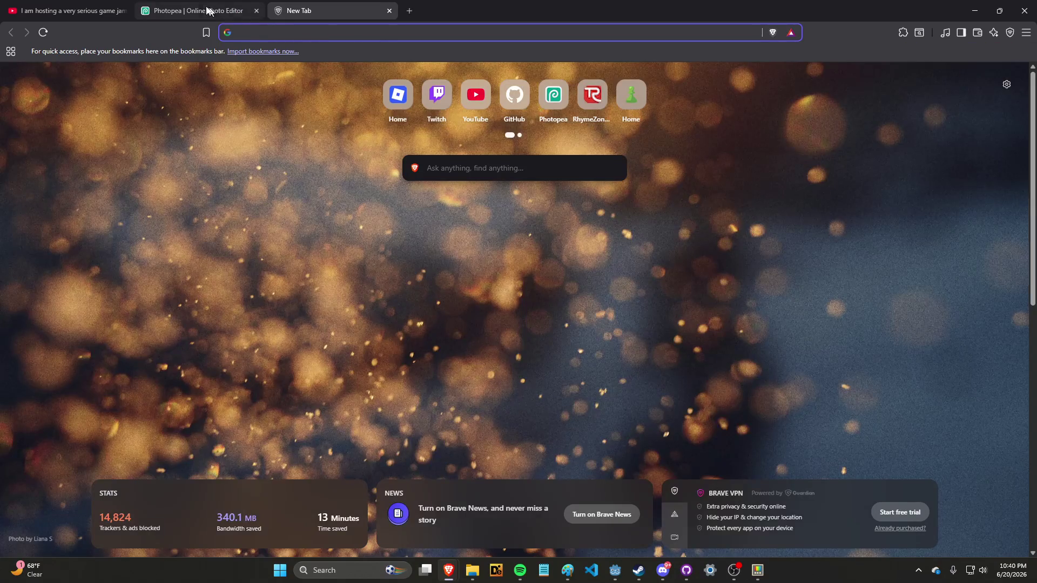
{"action": "left_click", "coordinate": [243, 11]}
{"action": "left_click", "coordinate": [347, 10]}
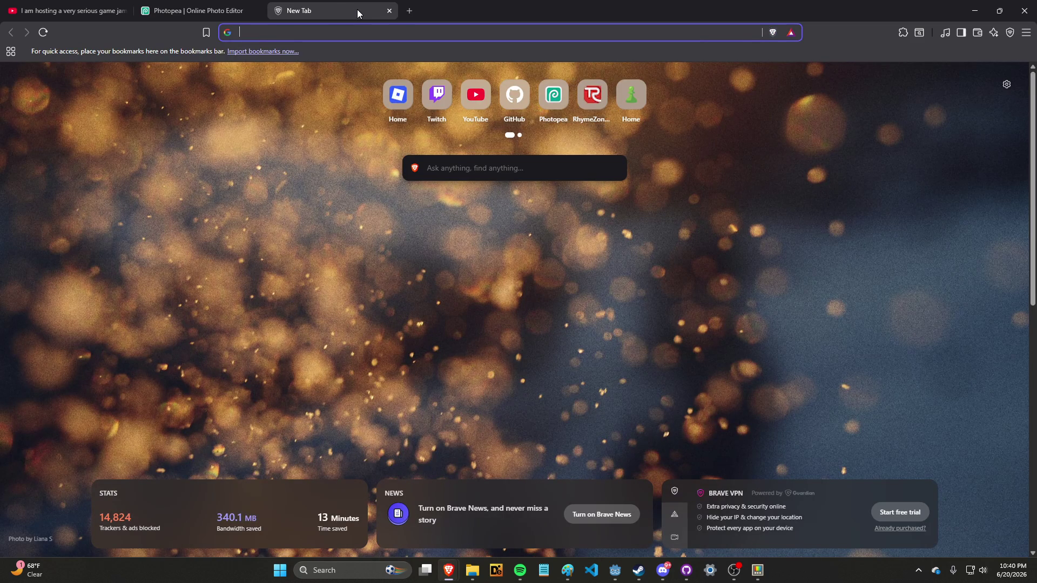
Search Google for 'color picker triangle'.
{"action": "type", "text": "color picker triangle"}
{"action": "key", "text": "Return"}
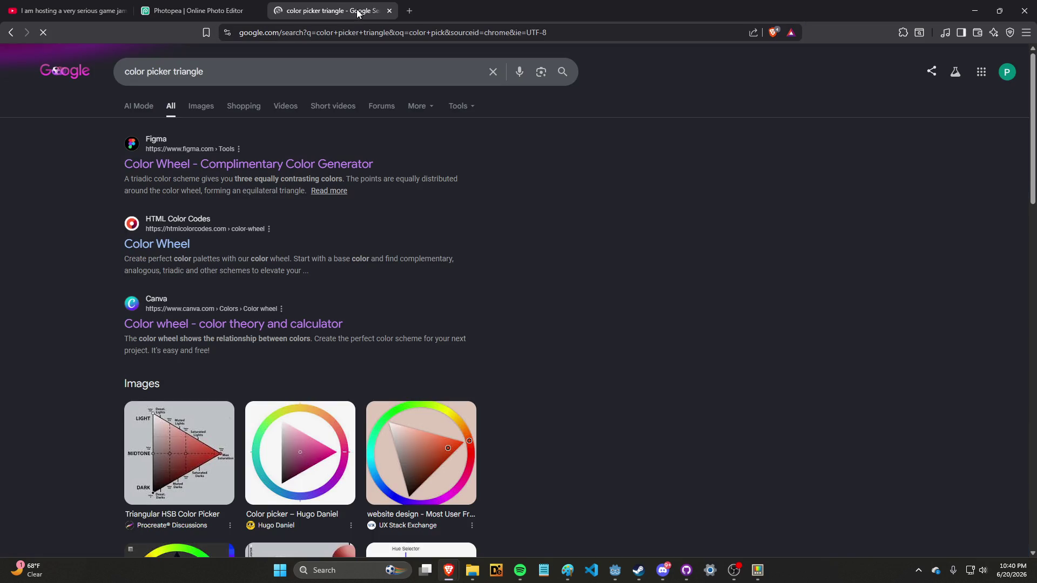
{"action": "scroll", "coordinate": [338, 180], "scroll_direction": "down", "scroll_amount": 3}
{"action": "scroll", "coordinate": [339, 179], "scroll_direction": "up", "scroll_amount": 2}
Open the HTML Color Codes Color Wheel result in a new tab and skim it.
{"action": "right_click", "coordinate": [186, 194]}
{"action": "left_click", "coordinate": [219, 203]}
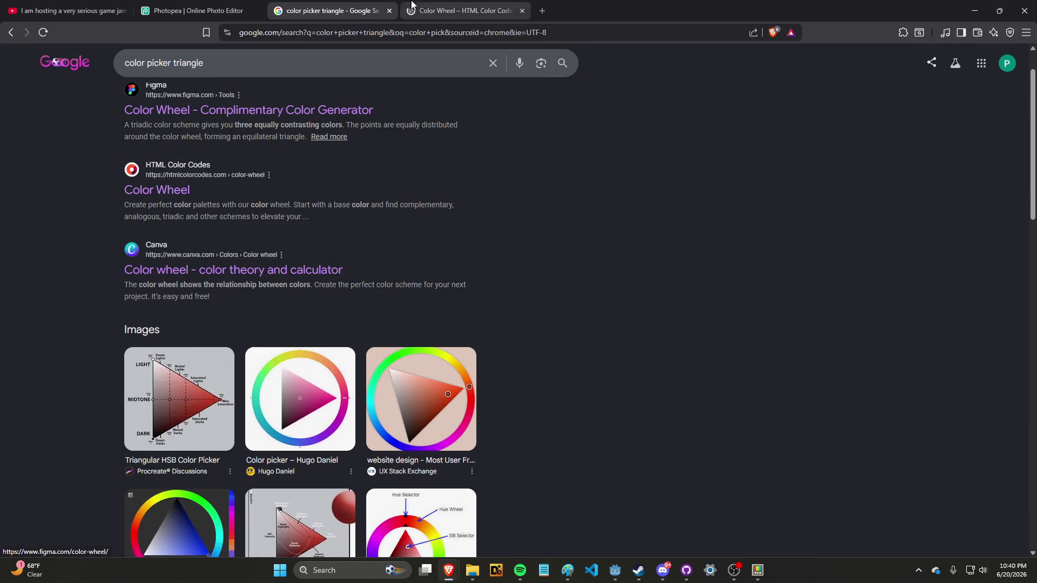
{"action": "key", "text": "ctrl+Tab"}
{"action": "scroll", "coordinate": [381, 153], "scroll_direction": "down", "scroll_amount": 8}
{"action": "scroll", "coordinate": [382, 155], "scroll_direction": "down", "scroll_amount": 5}
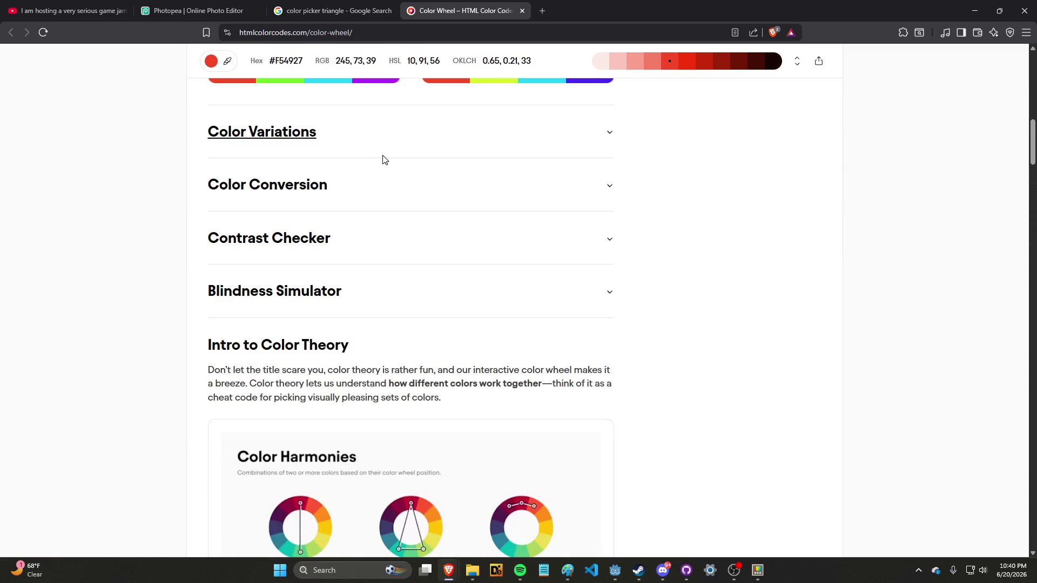
{"action": "scroll", "coordinate": [384, 159], "scroll_direction": "down", "scroll_amount": 15}
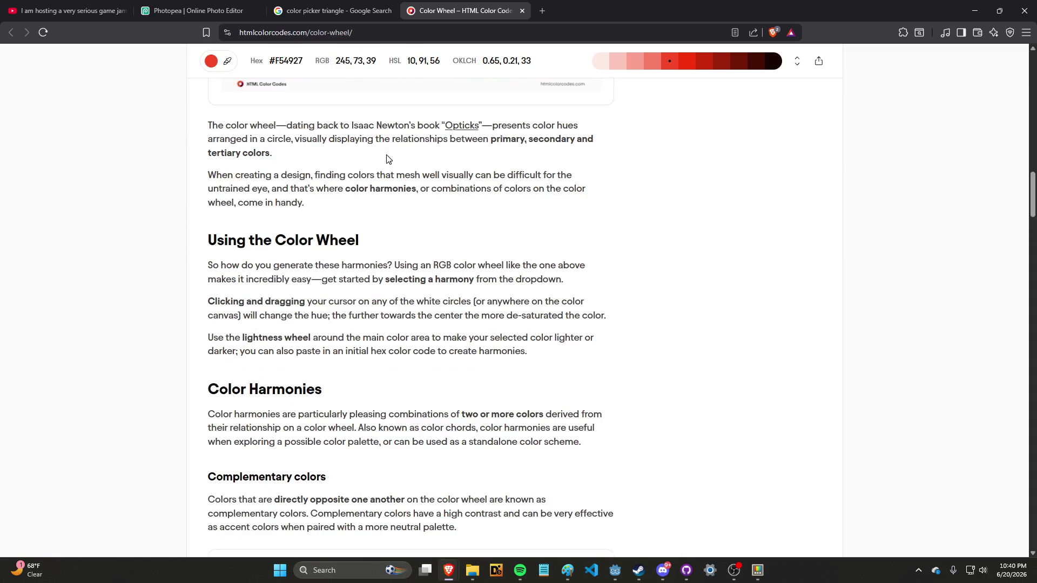
{"action": "scroll", "coordinate": [386, 159], "scroll_direction": "down", "scroll_amount": 5}
{"action": "key", "text": "ctrl+shift+Tab"}
{"action": "scroll", "coordinate": [364, 124], "scroll_direction": "down", "scroll_amount": 8}
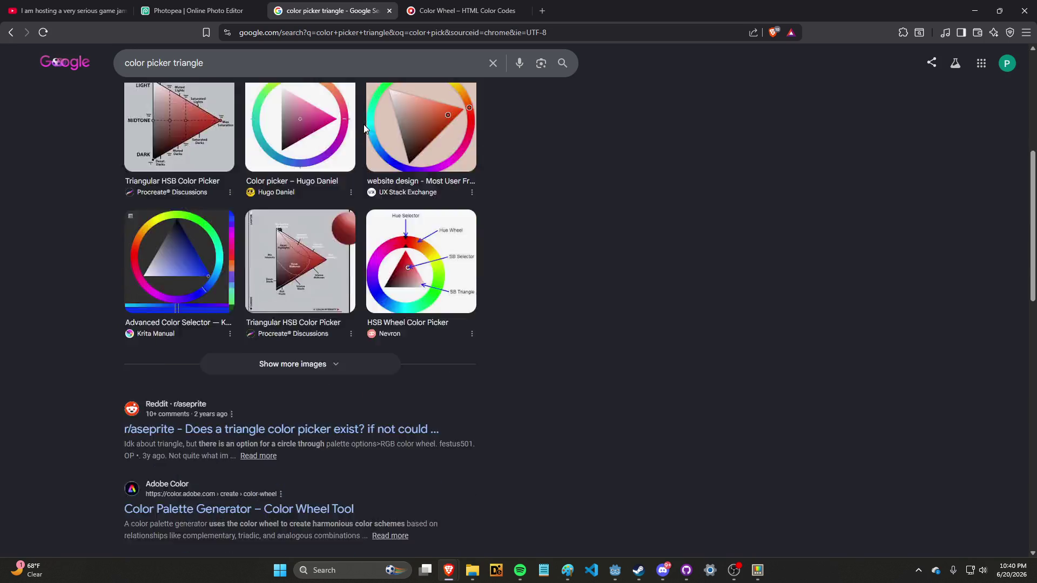
{"action": "scroll", "coordinate": [343, 216], "scroll_direction": "down", "scroll_amount": 2}
Open the r/aseprite triangle color picker Reddit thread in a new tab and read it.
{"action": "right_click", "coordinate": [380, 169]}
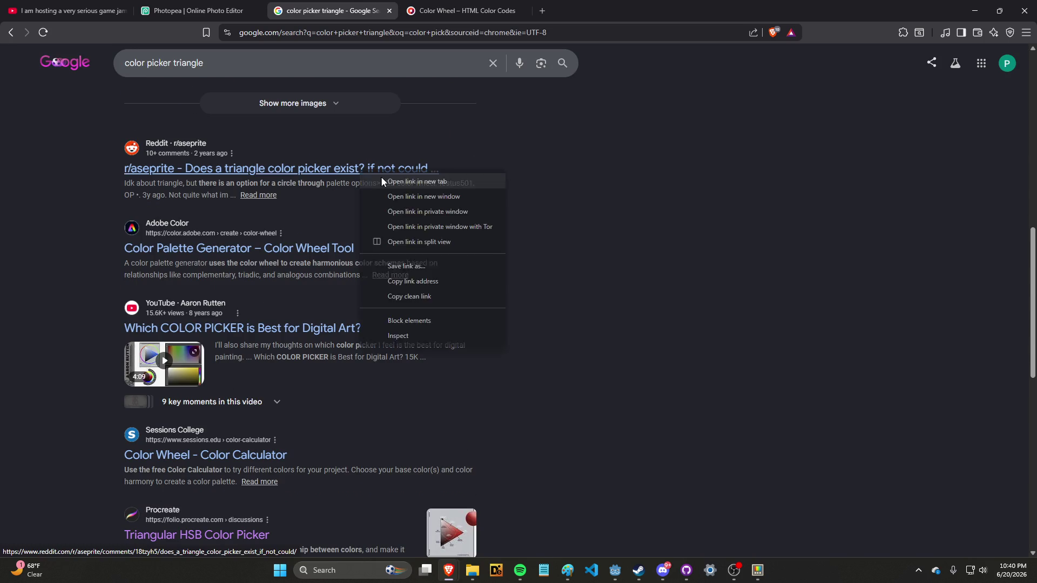
{"action": "left_click", "coordinate": [400, 180]}
{"action": "key", "text": "ctrl+Tab"}
{"action": "scroll", "coordinate": [428, 169], "scroll_direction": "down", "scroll_amount": 2}
{"action": "key", "text": "ctrl+Tab"}
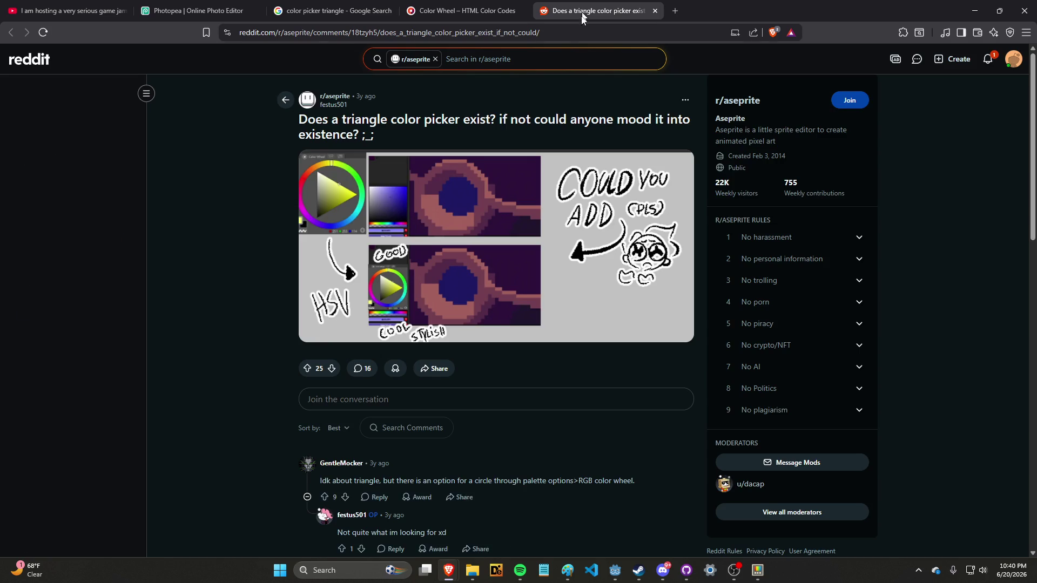
{"action": "scroll", "coordinate": [532, 165], "scroll_direction": "down", "scroll_amount": 2}
{"action": "scroll", "coordinate": [529, 167], "scroll_direction": "up", "scroll_amount": 1}
{"action": "scroll", "coordinate": [529, 168], "scroll_direction": "down", "scroll_amount": 7}
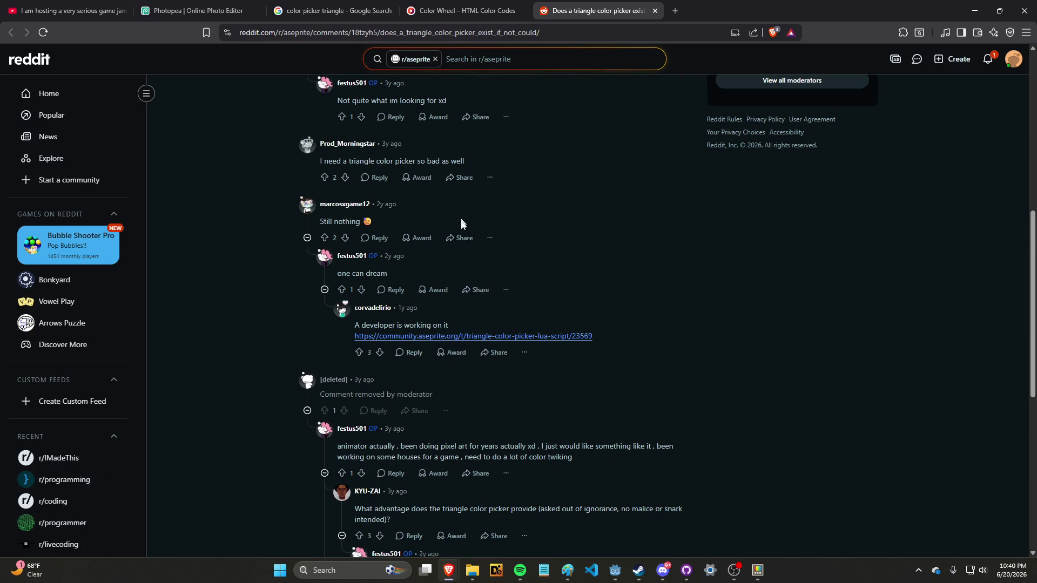
Open the Aseprite Triangle Color Picker lua script topic from a comment.
{"action": "right_click", "coordinate": [478, 339]}
{"action": "left_click", "coordinate": [502, 346]}
{"action": "scroll", "coordinate": [503, 324], "scroll_direction": "down", "scroll_amount": 6}
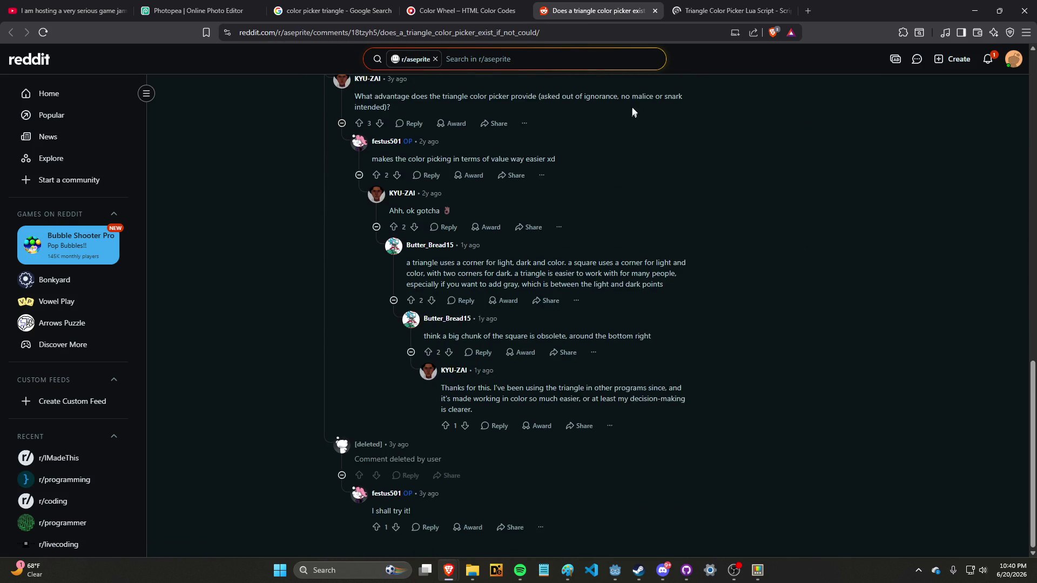
{"action": "left_click", "coordinate": [693, 3]}
{"action": "scroll", "coordinate": [512, 270], "scroll_direction": "down", "scroll_amount": 10}
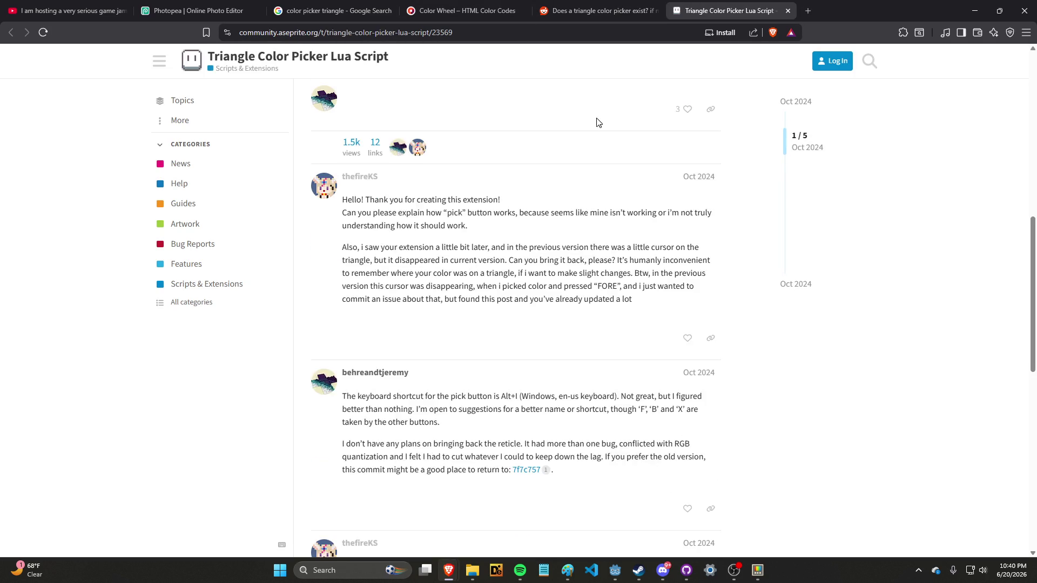
Open the Paletton Color Scheme Designer result in a new tab.
{"action": "key", "text": "ctrl+shift+Tab"}
{"action": "key", "text": "ctrl+shift+Tab"}
{"action": "key", "text": "ctrl+shift+Tab"}
{"action": "scroll", "coordinate": [359, 157], "scroll_direction": "down", "scroll_amount": 6}
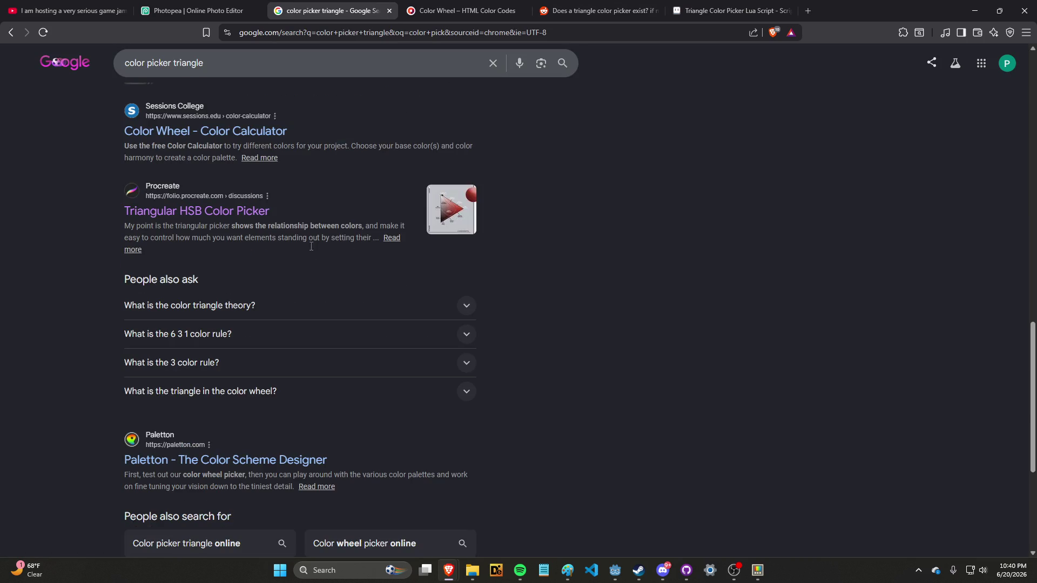
{"action": "scroll", "coordinate": [311, 246], "scroll_direction": "down", "scroll_amount": 2}
{"action": "right_click", "coordinate": [301, 354]}
{"action": "left_click", "coordinate": [319, 360]}
{"action": "key", "text": "ctrl+Tab"}
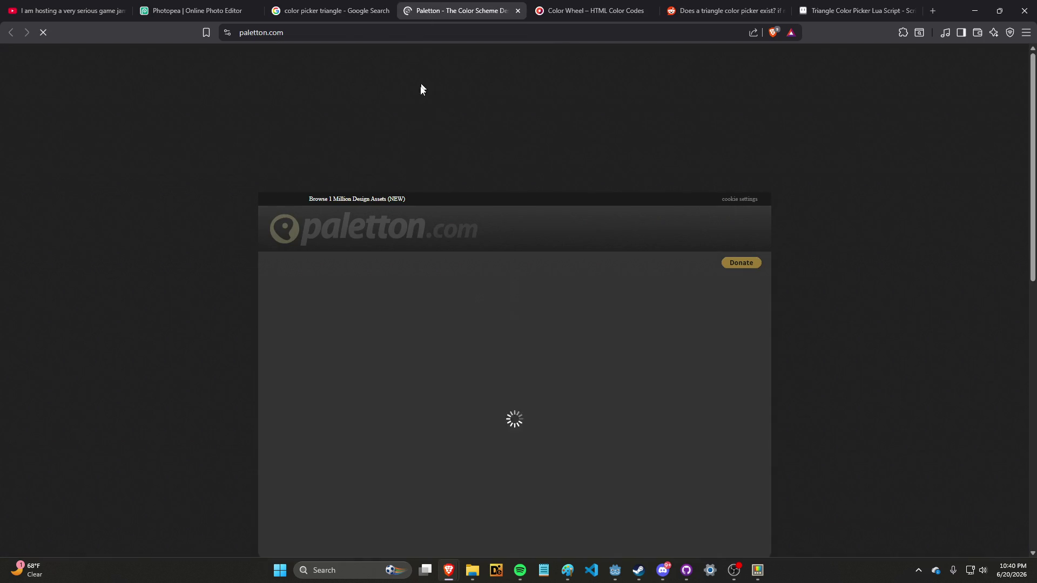
{"action": "scroll", "coordinate": [409, 208], "scroll_direction": "down", "scroll_amount": 2}
{"action": "key", "text": "ctrl+shift+Tab"}
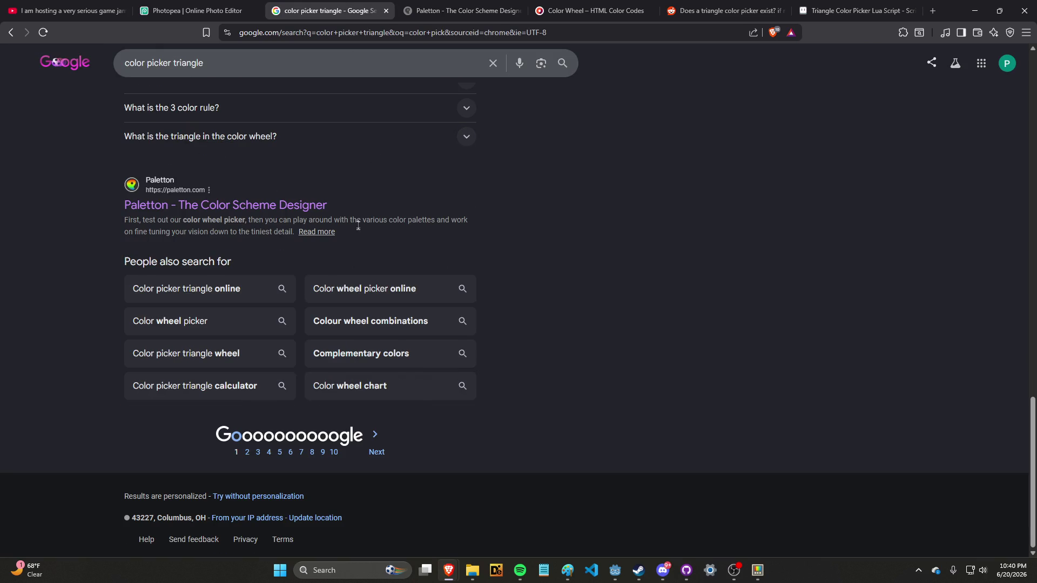
On the next results page, open the Hugo Daniel post in a new tab.
{"action": "left_click", "coordinate": [247, 452]}
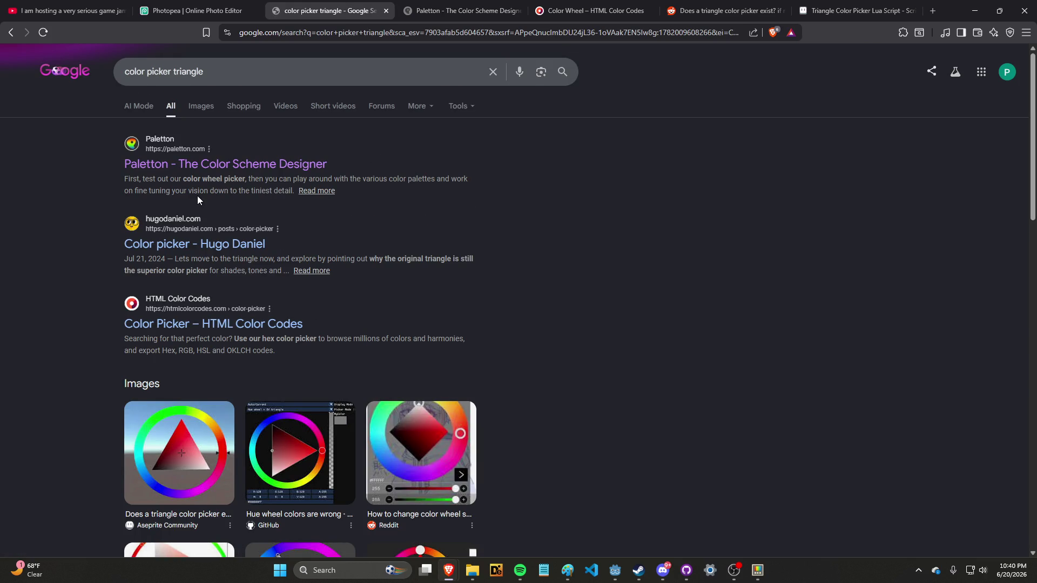
{"action": "scroll", "coordinate": [198, 200], "scroll_direction": "down", "scroll_amount": 1}
{"action": "right_click", "coordinate": [212, 199]}
{"action": "left_click", "coordinate": [270, 207]}
Read through the Hugo Daniel color picker post.
{"action": "key", "text": "ctrl+Tab"}
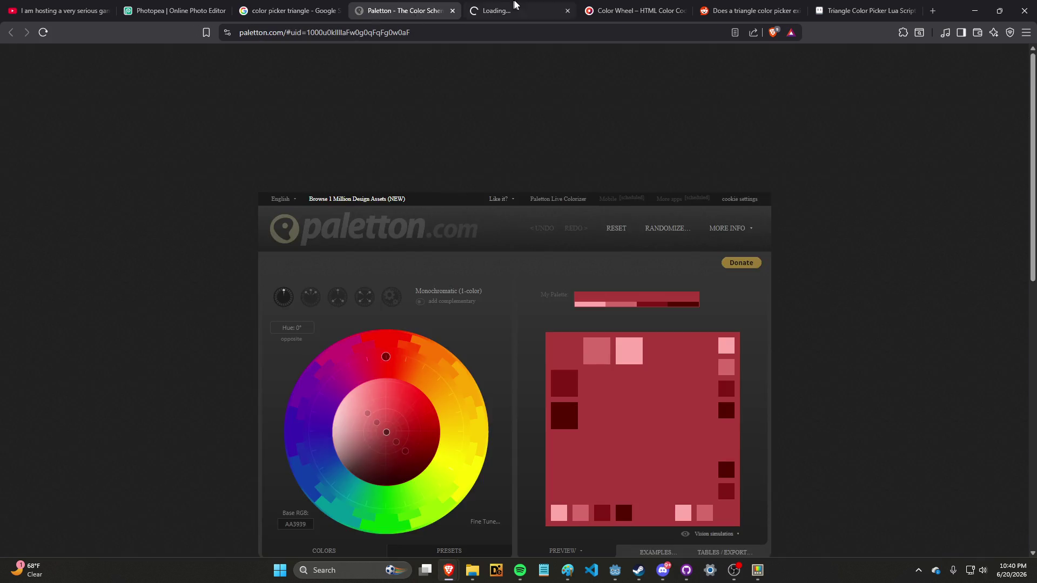
{"action": "left_click", "coordinate": [514, 4]}
{"action": "scroll", "coordinate": [562, 243], "scroll_direction": "down", "scroll_amount": 5}
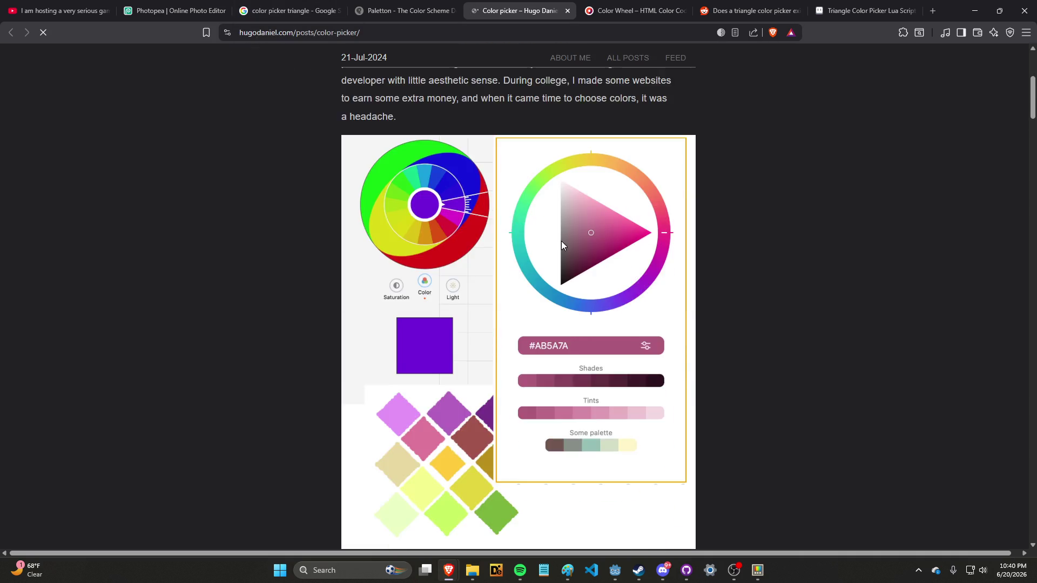
{"action": "scroll", "coordinate": [562, 241], "scroll_direction": "down", "scroll_amount": 15}
{"action": "scroll", "coordinate": [562, 241], "scroll_direction": "up", "scroll_amount": 15}
{"action": "scroll", "coordinate": [562, 240], "scroll_direction": "up", "scroll_amount": 2}
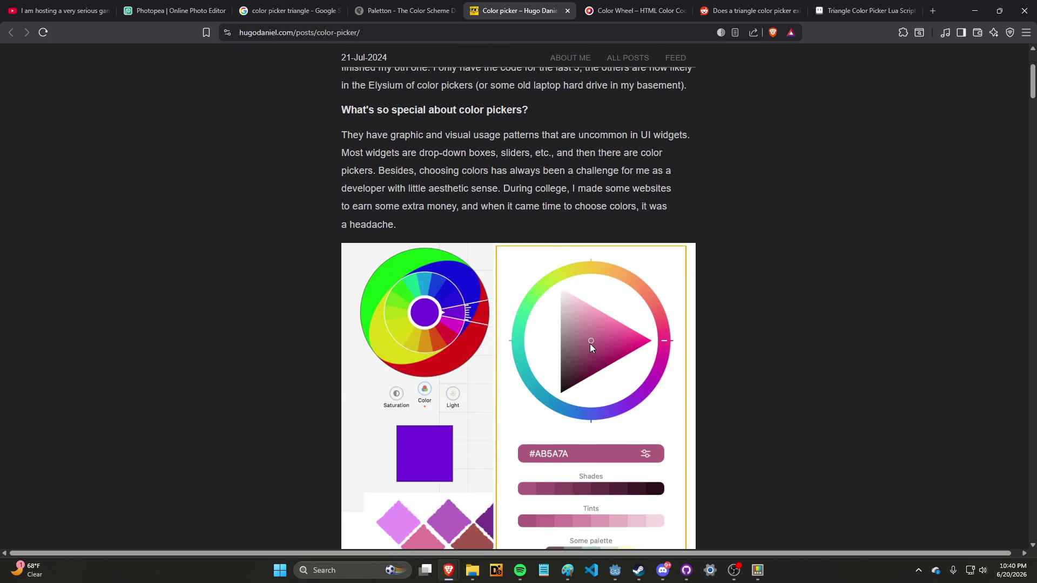
{"action": "scroll", "coordinate": [590, 346], "scroll_direction": "down", "scroll_amount": 7}
{"action": "scroll", "coordinate": [590, 347], "scroll_direction": "up", "scroll_amount": 1}
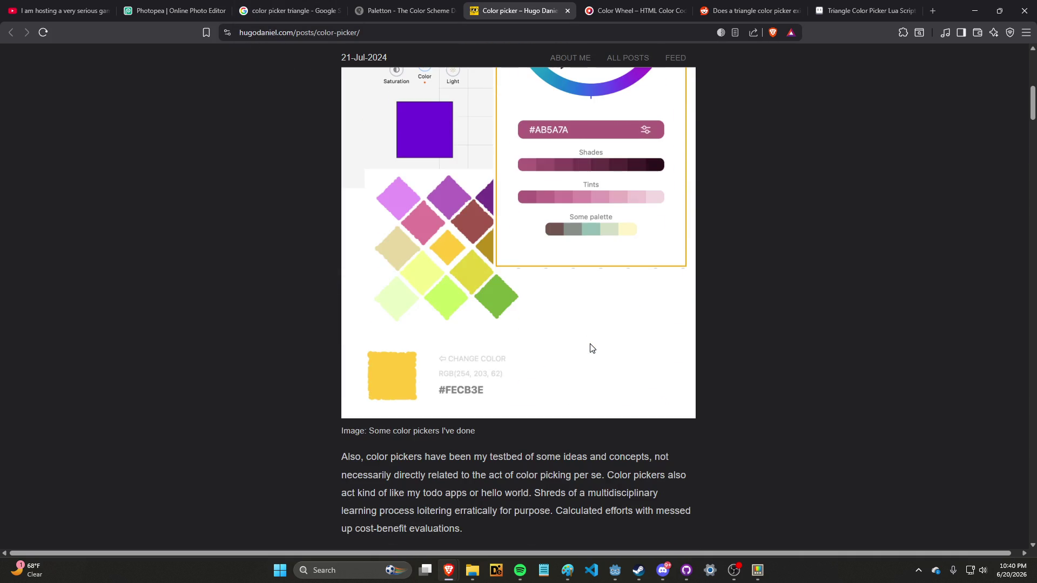
{"action": "scroll", "coordinate": [517, 427], "scroll_direction": "up", "scroll_amount": 5}
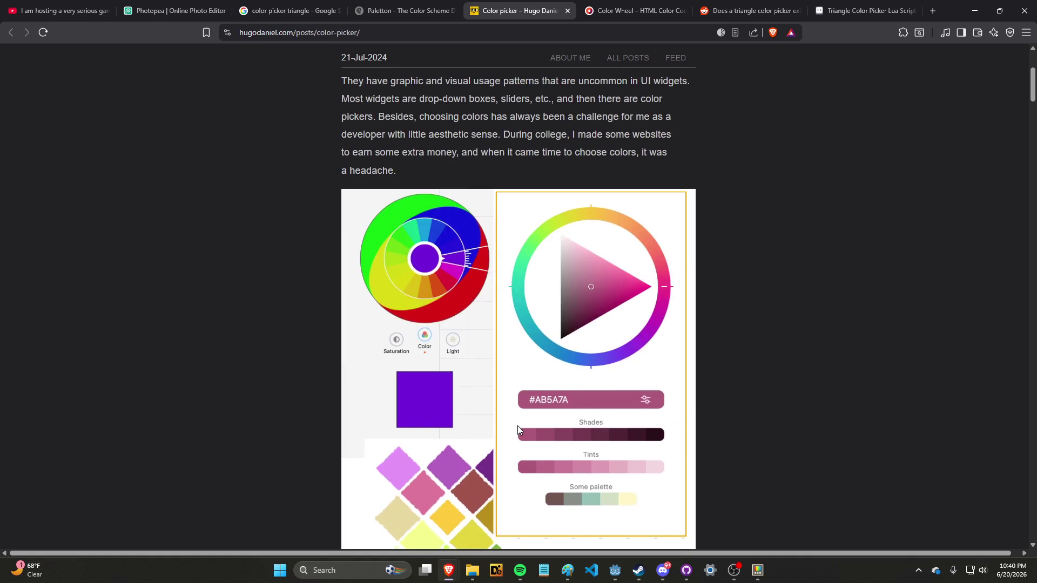
{"action": "scroll", "coordinate": [517, 425], "scroll_direction": "up", "scroll_amount": 4}
{"action": "scroll", "coordinate": [519, 424], "scroll_direction": "down", "scroll_amount": 4}
{"action": "scroll", "coordinate": [521, 422], "scroll_direction": "up", "scroll_amount": 3}
{"action": "scroll", "coordinate": [522, 423], "scroll_direction": "down", "scroll_amount": 20}
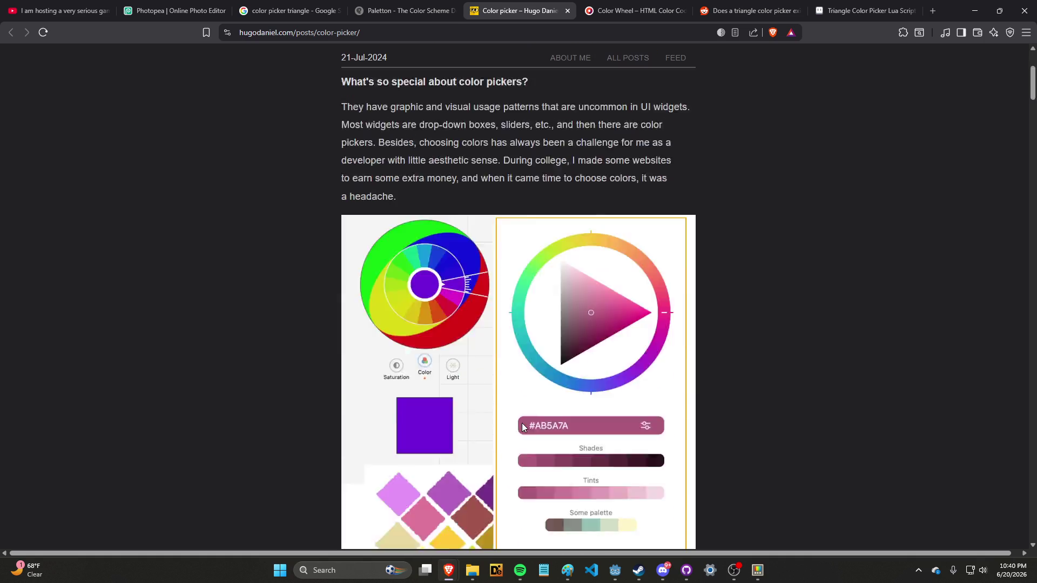
{"action": "scroll", "coordinate": [523, 427], "scroll_direction": "down", "scroll_amount": 1}
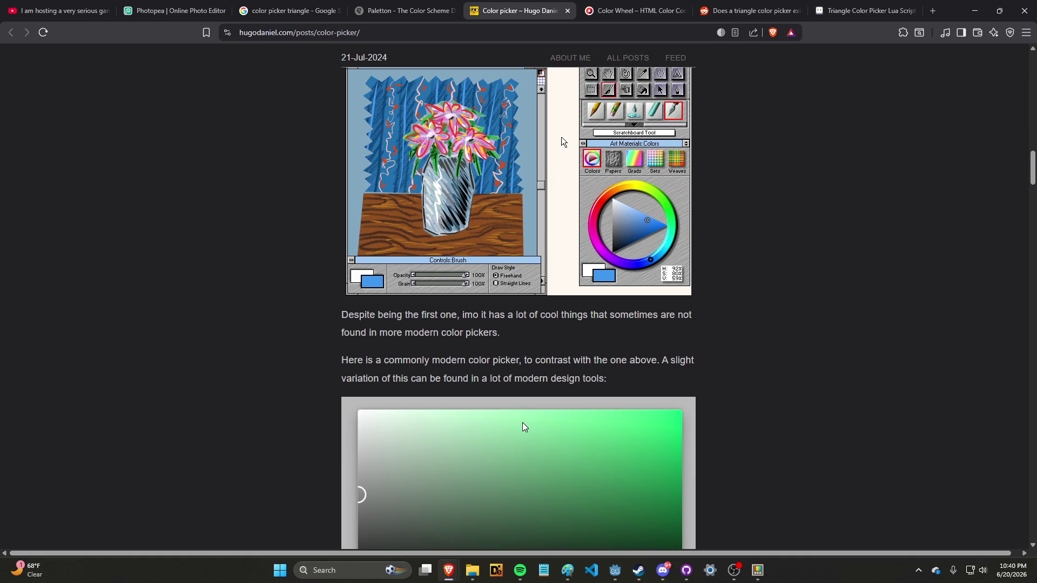
{"action": "scroll", "coordinate": [522, 427], "scroll_direction": "up", "scroll_amount": 3}
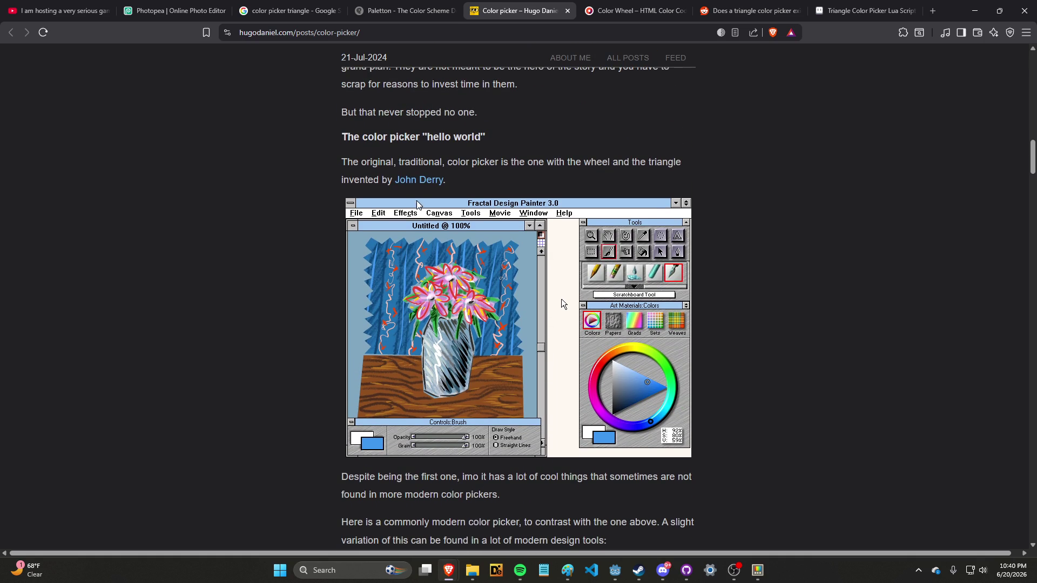
Follow the linked pixlart article 'Color Wheel Keeps on Turnin'' and scroll to its end.
{"action": "left_click", "coordinate": [421, 186]}
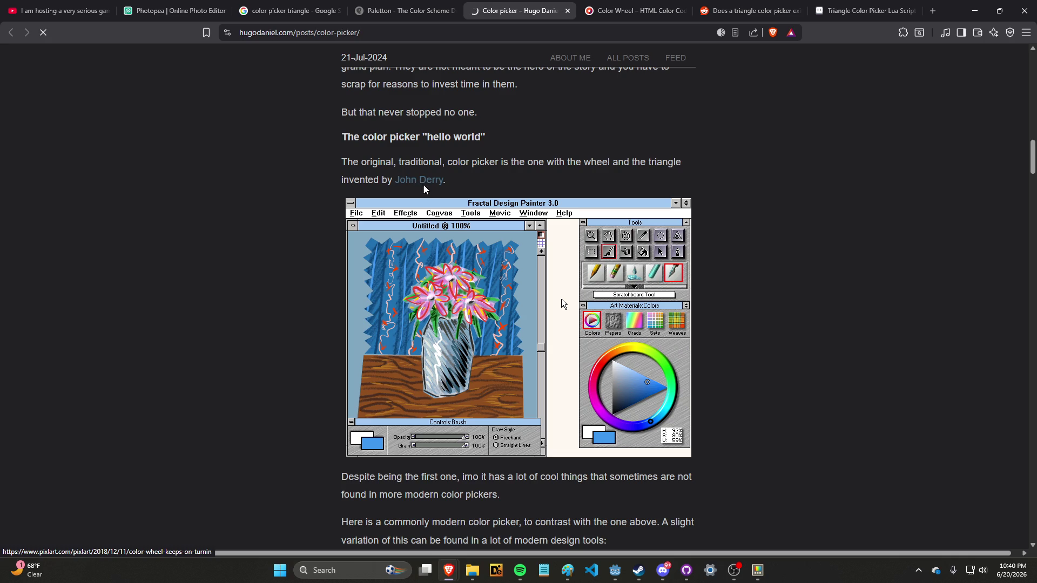
{"action": "scroll", "coordinate": [465, 257], "scroll_direction": "down", "scroll_amount": 10}
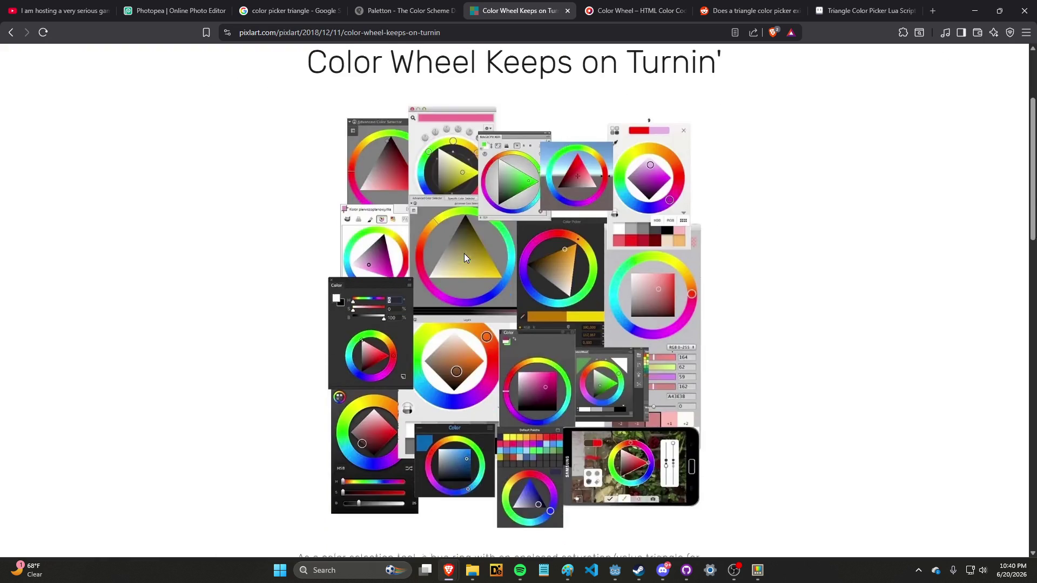
{"action": "scroll", "coordinate": [464, 257], "scroll_direction": "down", "scroll_amount": 3}
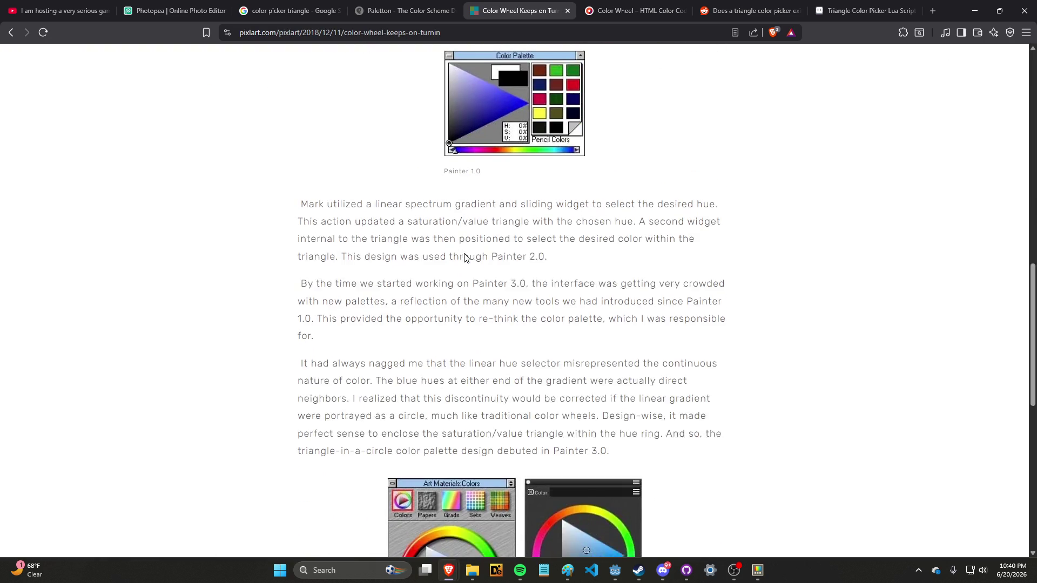
{"action": "scroll", "coordinate": [464, 257], "scroll_direction": "up", "scroll_amount": 2}
{"action": "scroll", "coordinate": [464, 257], "scroll_direction": "down", "scroll_amount": 10}
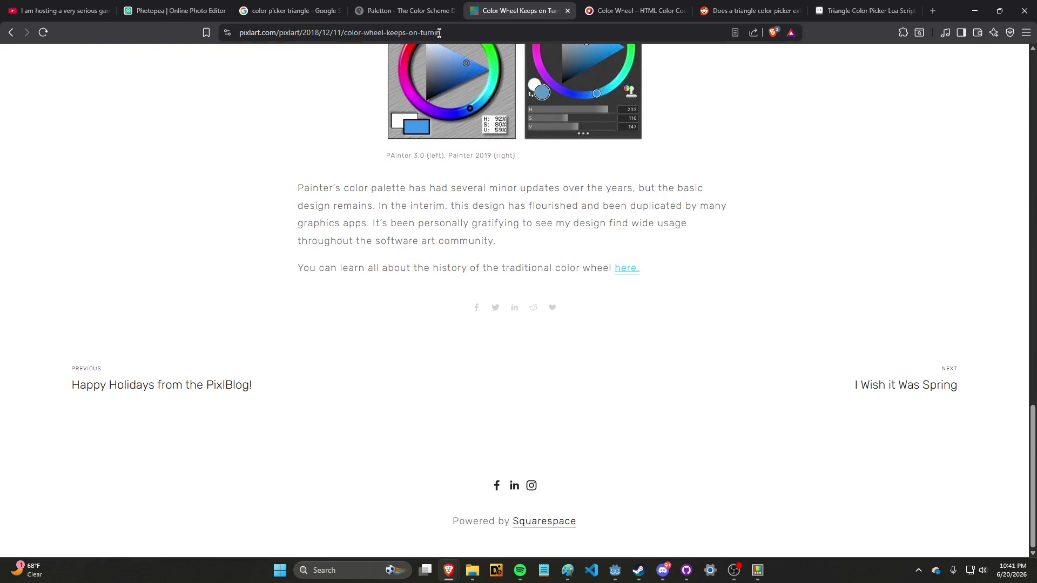
Search 'color wheel triangle' in a new tab and show the image results.
{"action": "key", "text": "ctrl+t"}
{"action": "type", "text": "color wheel triangle"}
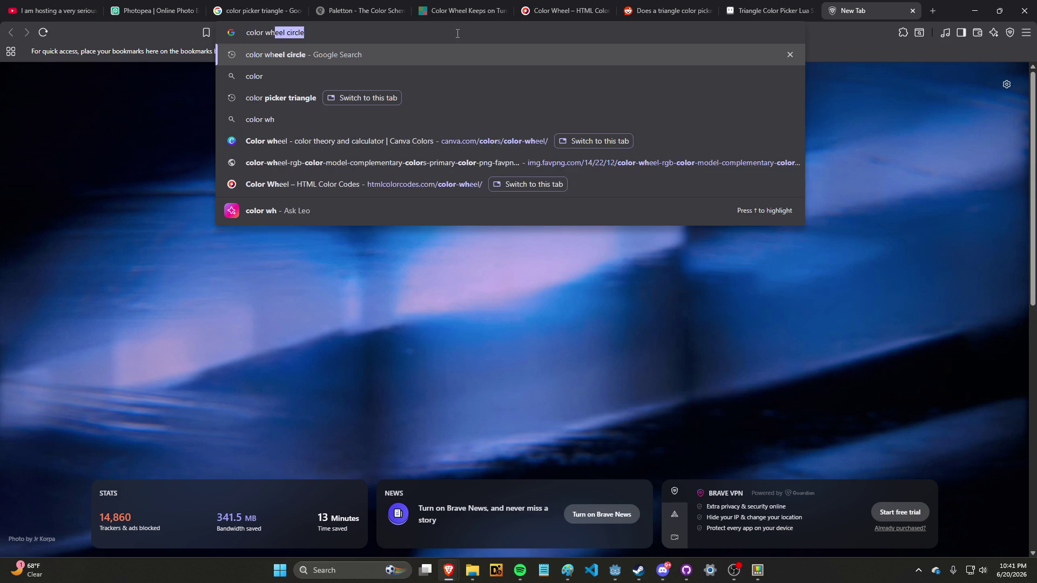
{"action": "key", "text": "Return"}
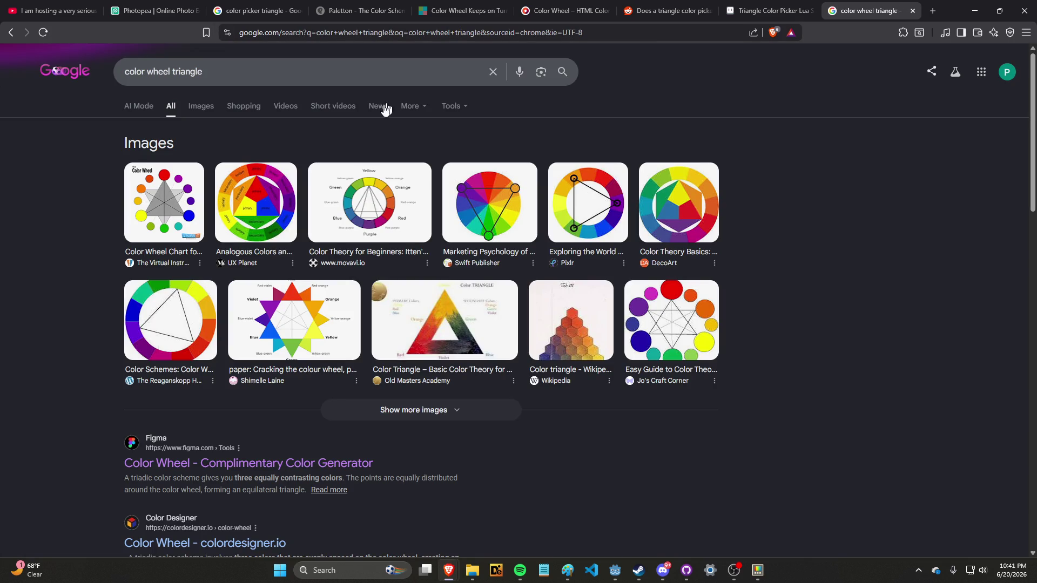
{"action": "left_click", "coordinate": [203, 108]}
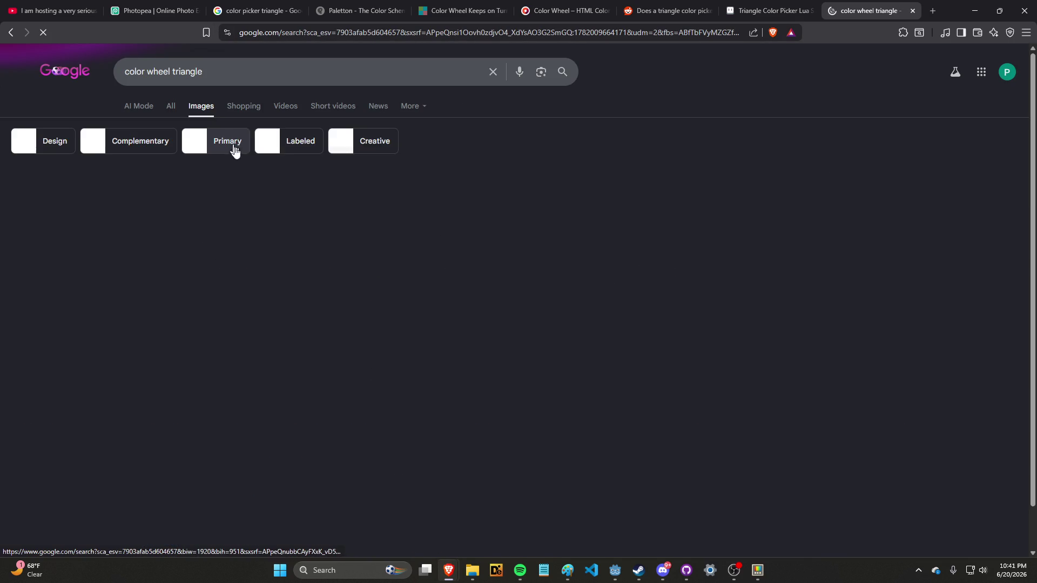
{"action": "scroll", "coordinate": [260, 182], "scroll_direction": "down", "scroll_amount": 5}
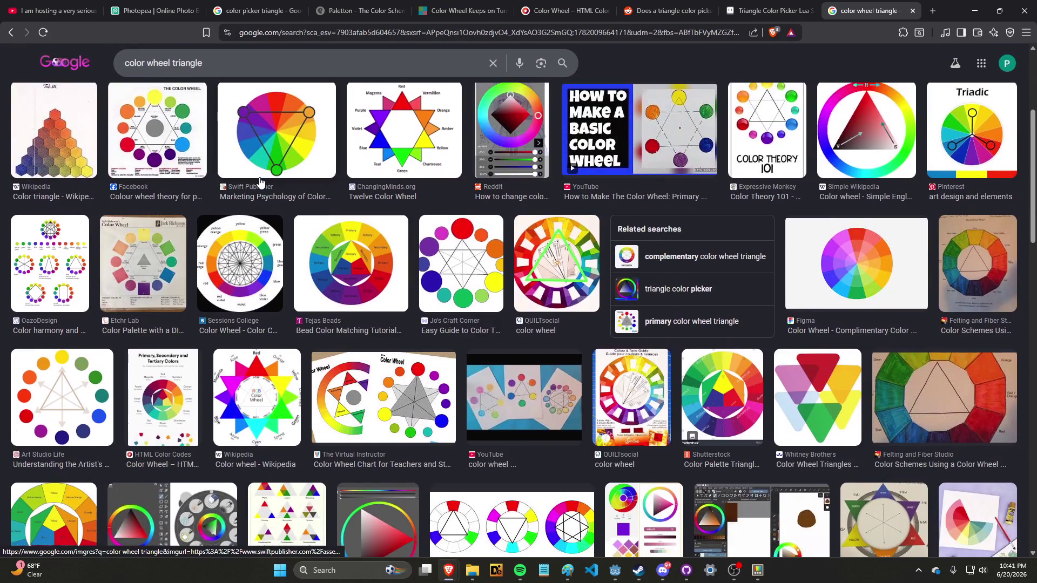
Preview the Procreate, Clip Studio and Krita Artists triangle color wheel images.
{"action": "left_click", "coordinate": [363, 386]}
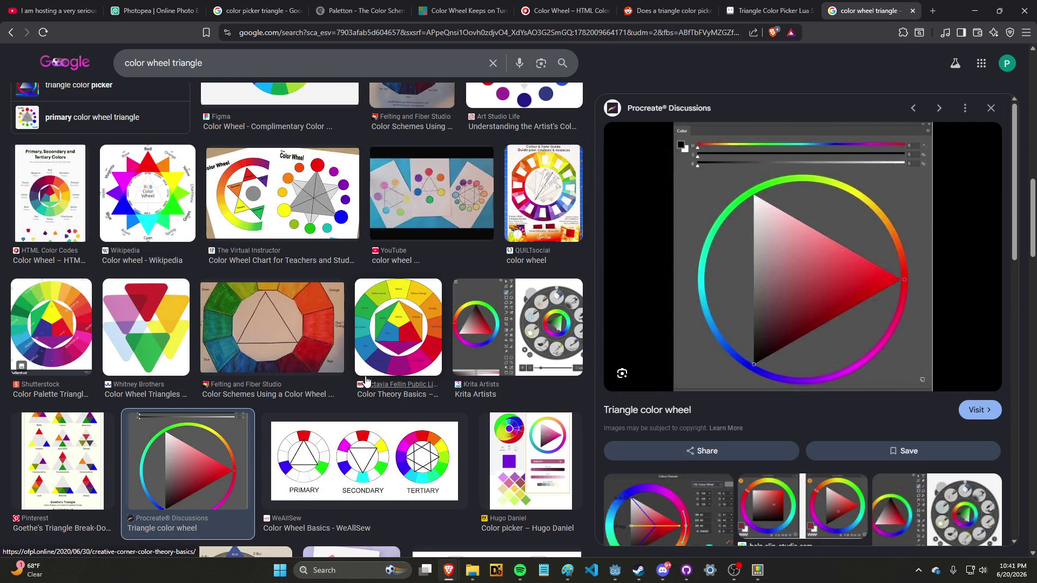
{"action": "scroll", "coordinate": [363, 374], "scroll_direction": "down", "scroll_amount": 8}
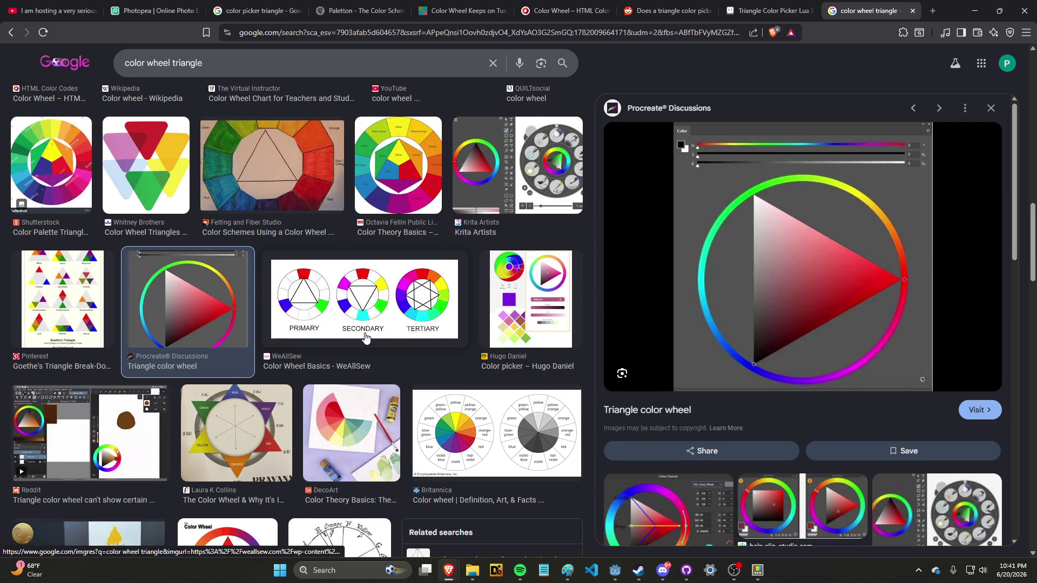
{"action": "scroll", "coordinate": [391, 306], "scroll_direction": "down", "scroll_amount": 8}
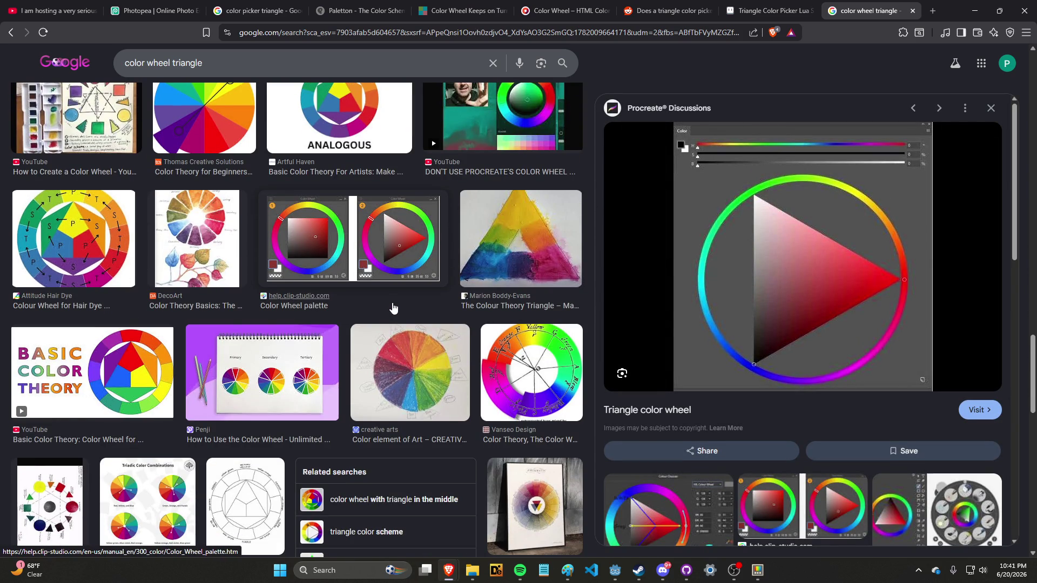
{"action": "left_click", "coordinate": [398, 264]}
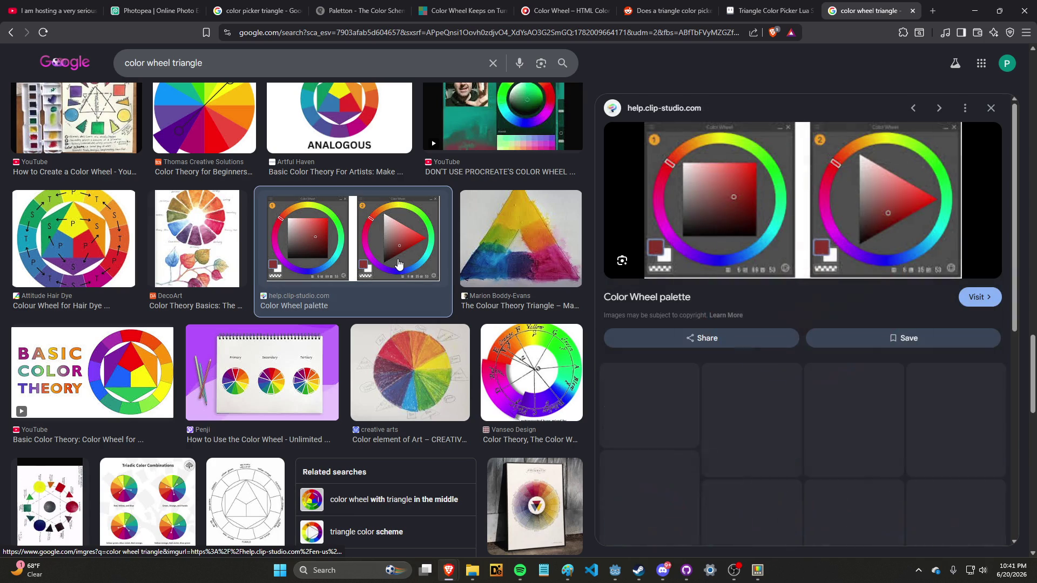
{"action": "scroll", "coordinate": [398, 264], "scroll_direction": "down", "scroll_amount": 7}
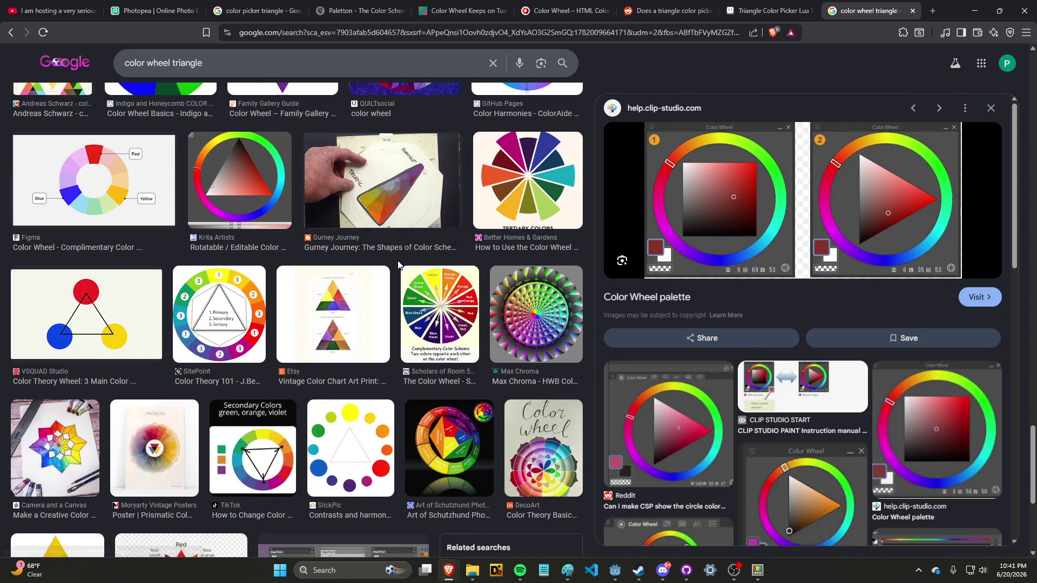
{"action": "left_click", "coordinate": [241, 178]}
{"action": "scroll", "coordinate": [308, 249], "scroll_direction": "down", "scroll_amount": 6}
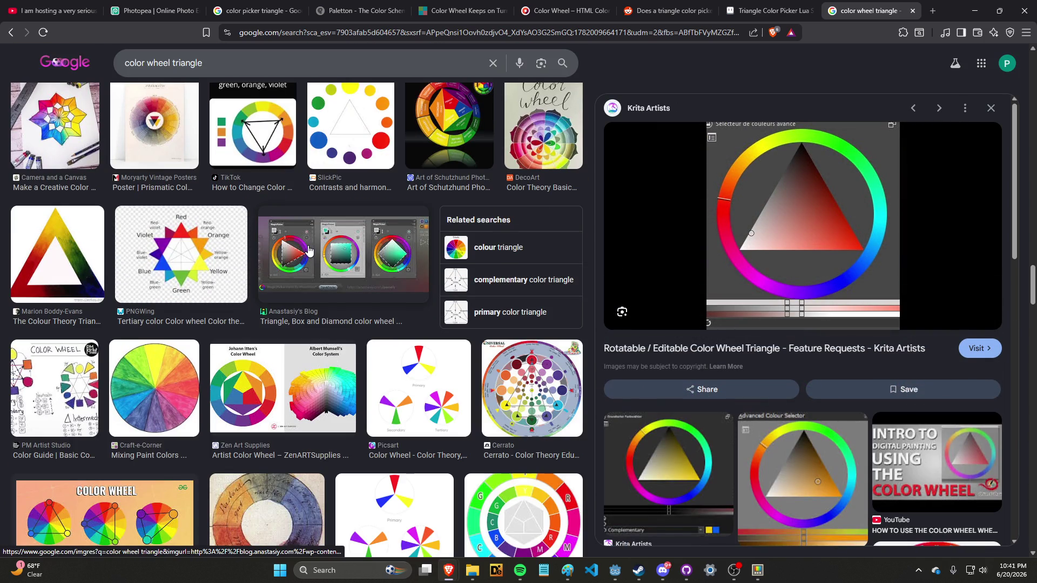
{"action": "scroll", "coordinate": [308, 249], "scroll_direction": "down", "scroll_amount": 6}
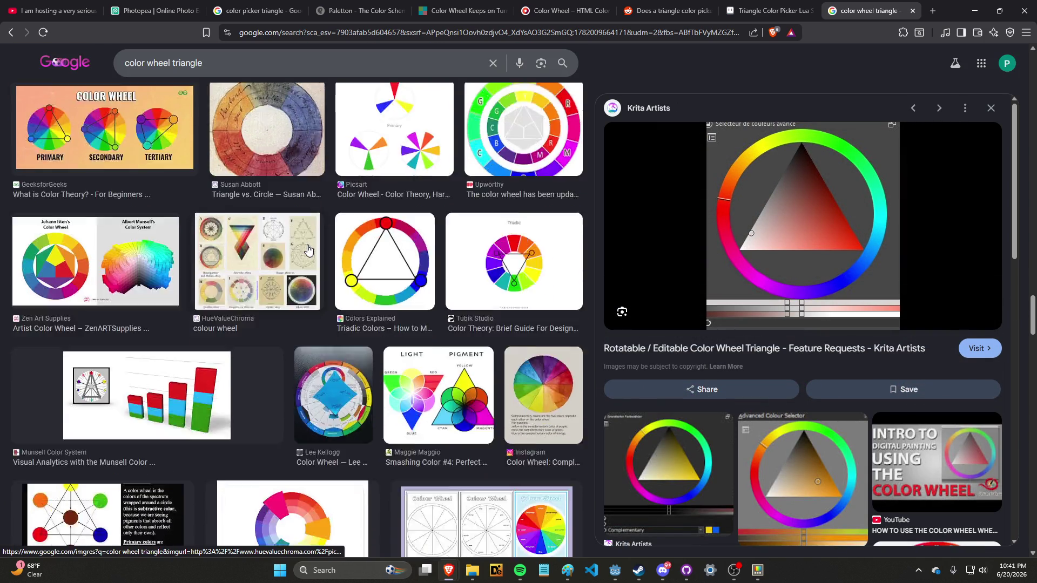
{"action": "scroll", "coordinate": [306, 255], "scroll_direction": "down", "scroll_amount": 6}
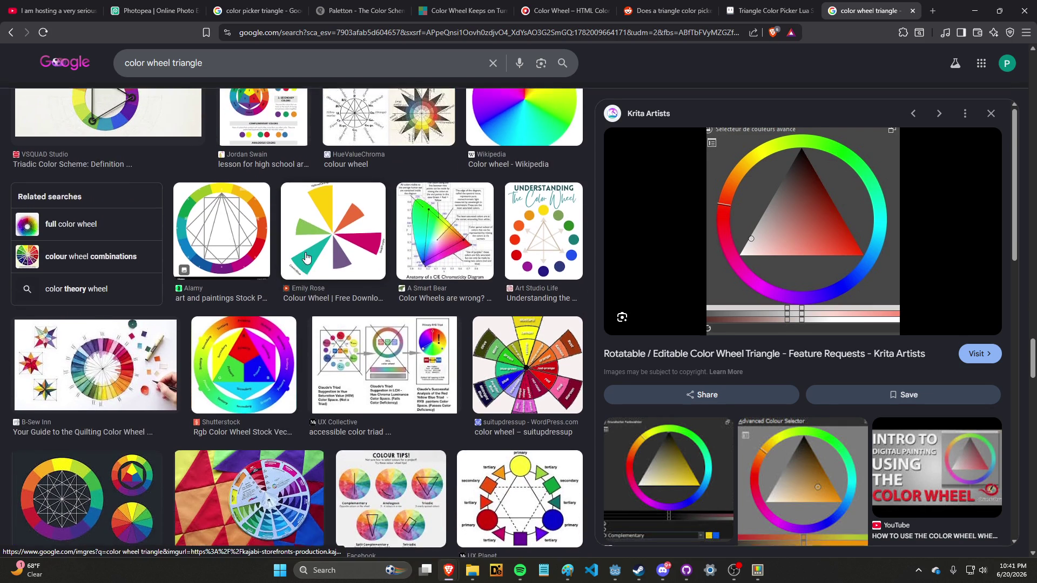
{"action": "scroll", "coordinate": [306, 255], "scroll_direction": "down", "scroll_amount": 7}
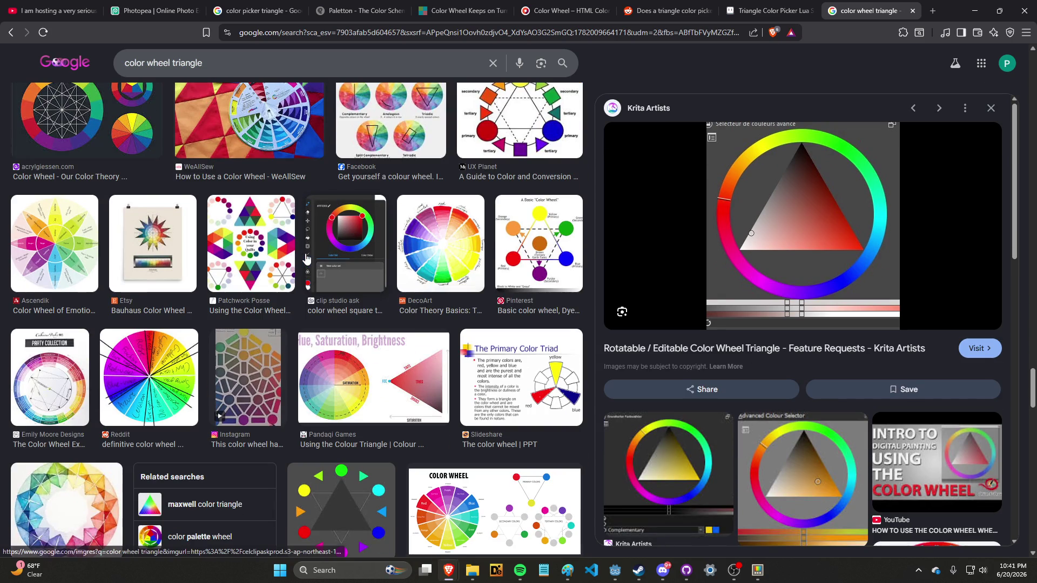
Search for 'every color picker' in a new tab and open the Every Color Picker website.
{"action": "left_click", "coordinate": [772, 10]}
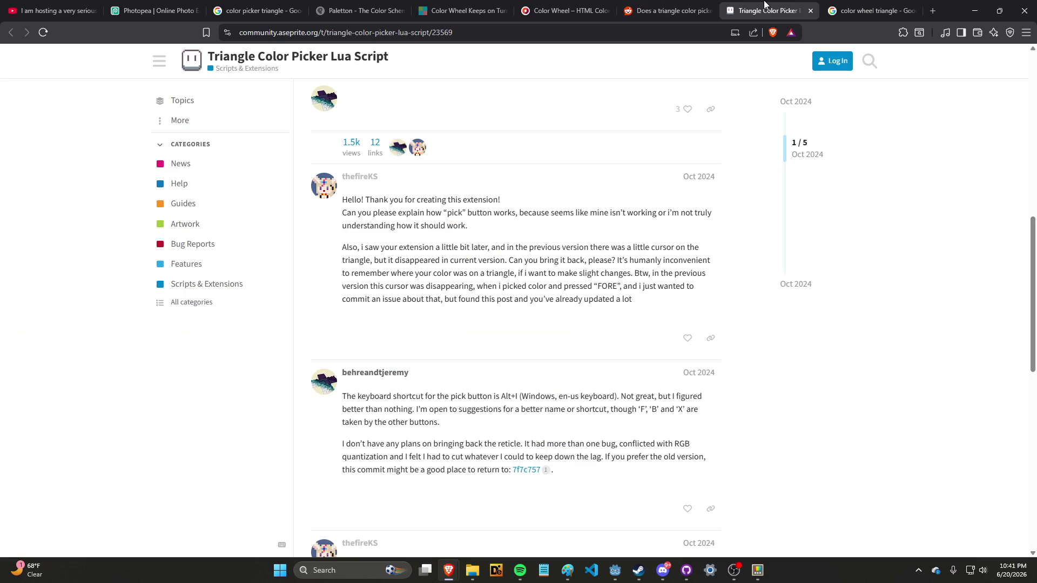
{"action": "left_click", "coordinate": [932, 10]}
{"action": "type", "text": "ever"}
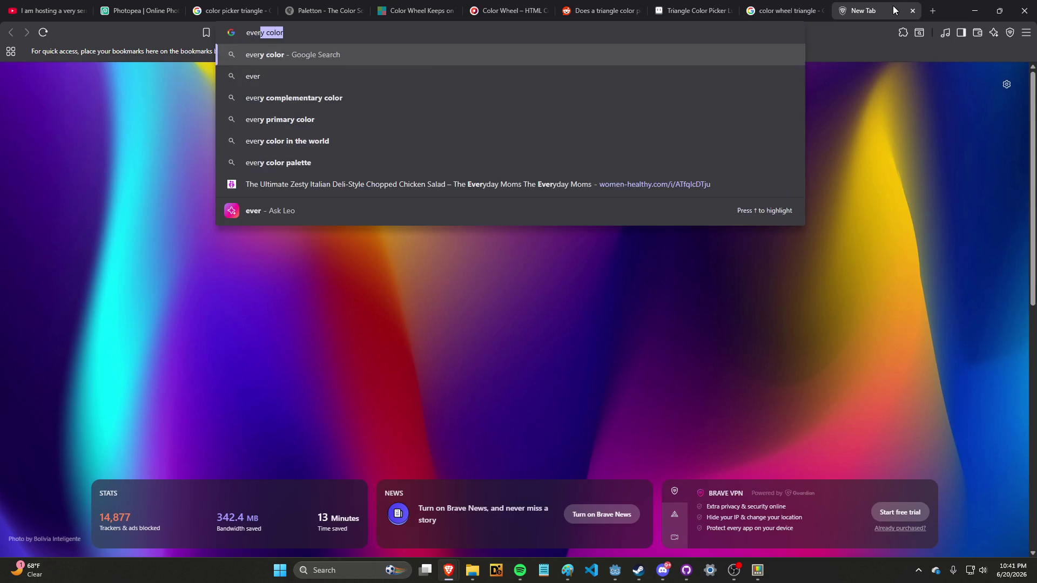
{"action": "key", "text": "Return"}
{"action": "left_click", "coordinate": [422, 74]}
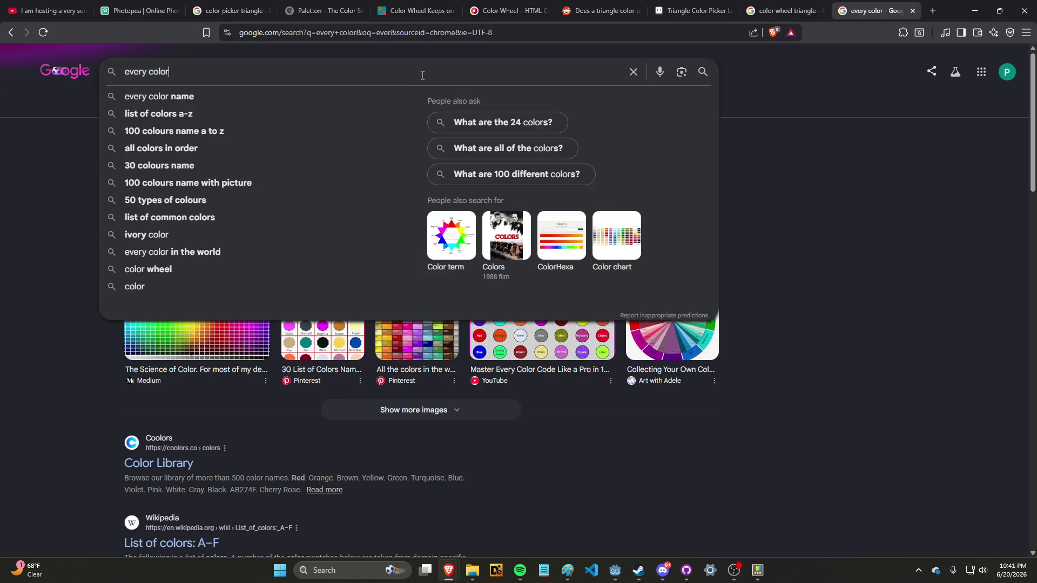
{"action": "type", "text": "picker"}
{"action": "key", "text": "Return"}
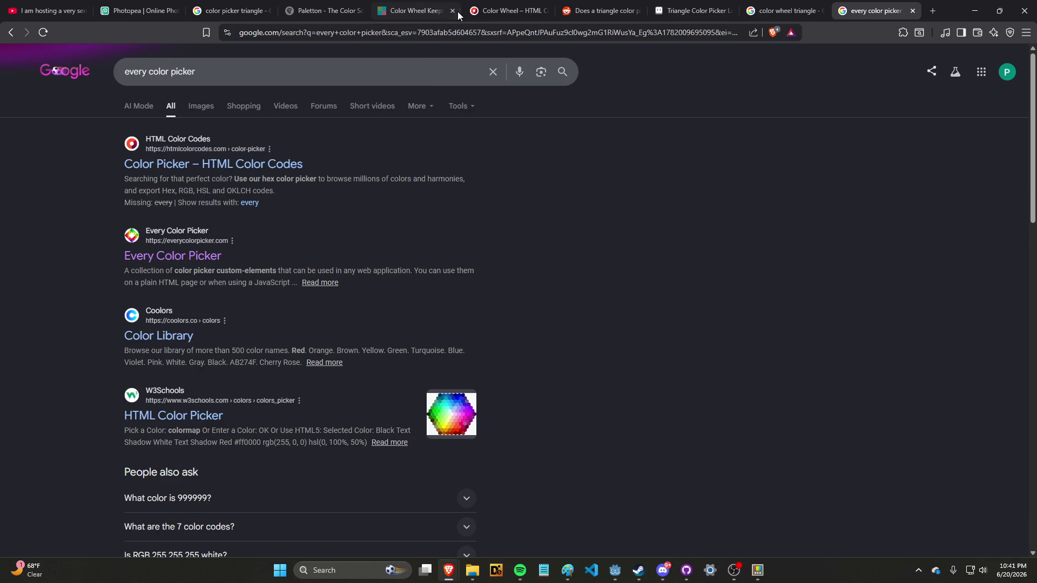
{"action": "left_click", "coordinate": [199, 255]}
Start saving the triangle picker image, then cancel the save dialog.
{"action": "scroll", "coordinate": [375, 222], "scroll_direction": "down", "scroll_amount": 4}
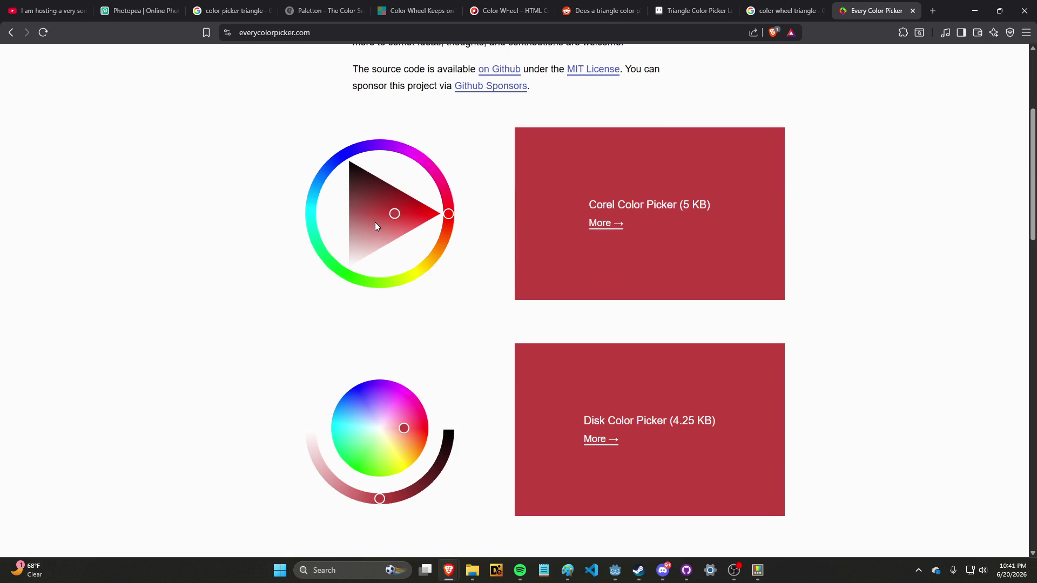
{"action": "right_click", "coordinate": [376, 227]}
{"action": "left_click", "coordinate": [398, 240]}
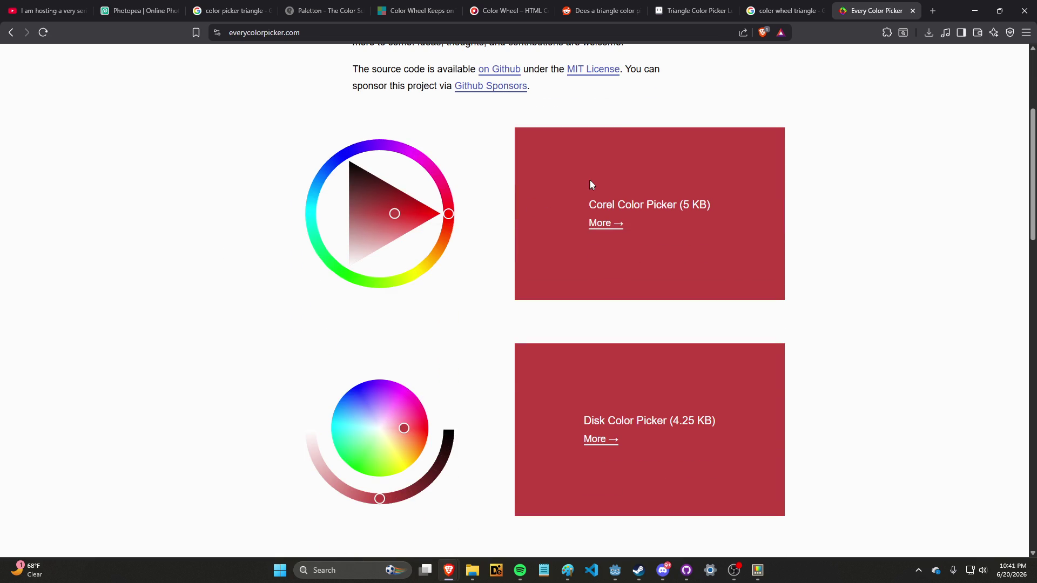
{"action": "scroll", "coordinate": [558, 167], "scroll_direction": "down", "scroll_amount": 1}
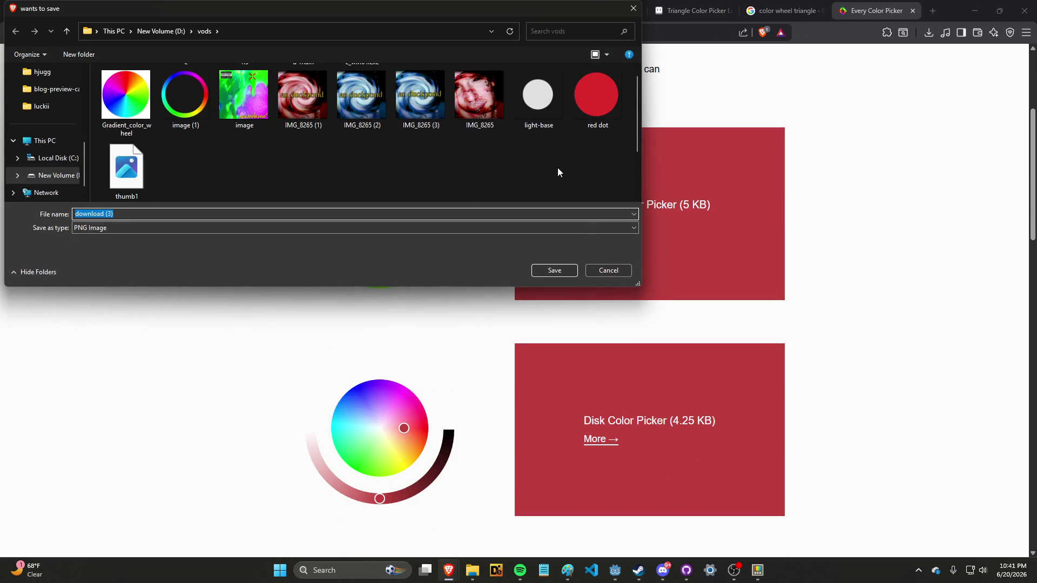
{"action": "left_click", "coordinate": [605, 271]}
Show the recent downloads and drag download (2).png over to Godot.
{"action": "left_click", "coordinate": [928, 31]}
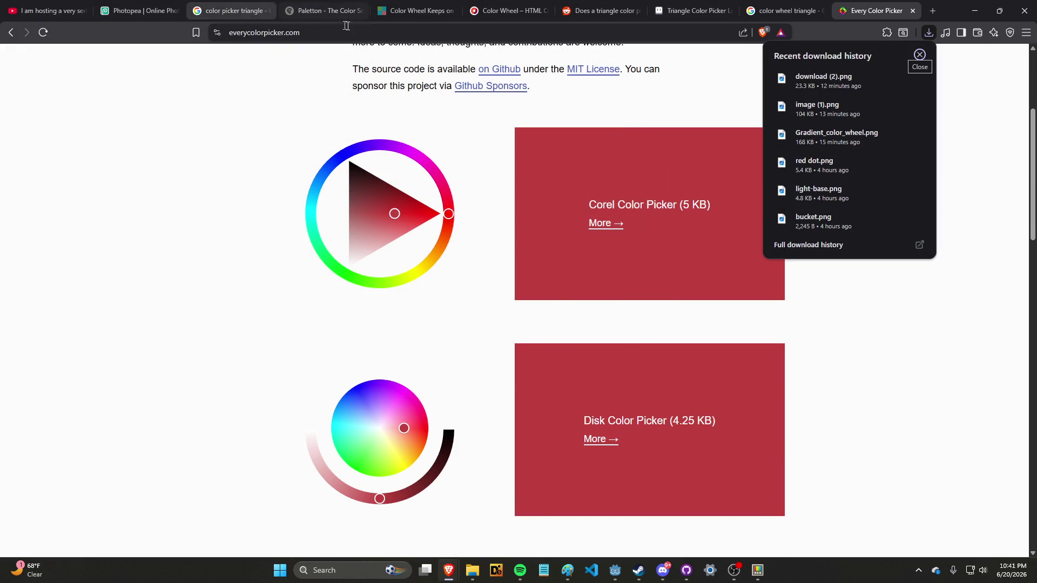
{"action": "left_click", "coordinate": [138, 11]}
{"action": "left_click", "coordinate": [872, 11]}
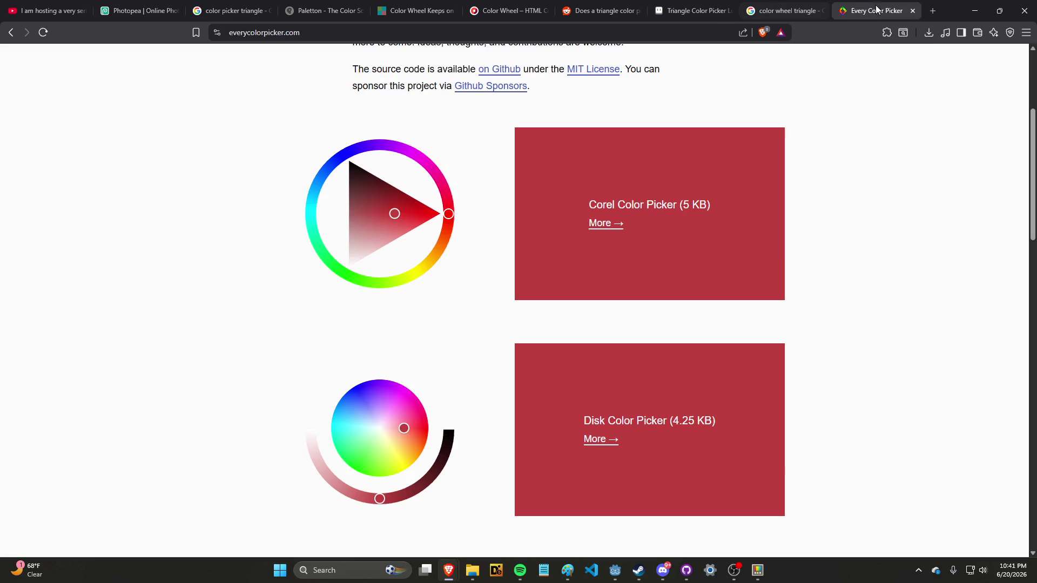
{"action": "left_click", "coordinate": [928, 32]}
{"action": "mouse_move", "coordinate": [839, 82]}
{"action": "left_mouse_down"}
{"action": "mouse_move", "coordinate": [719, 518]}
{"action": "mouse_move", "coordinate": [586, 556]}
{"action": "mouse_move", "coordinate": [621, 551]}
{"action": "mouse_move", "coordinate": [473, 381]}
{"action": "mouse_move", "coordinate": [264, 296]}
{"action": "mouse_move", "coordinate": [84, 416]}
{"action": "left_mouse_up"}
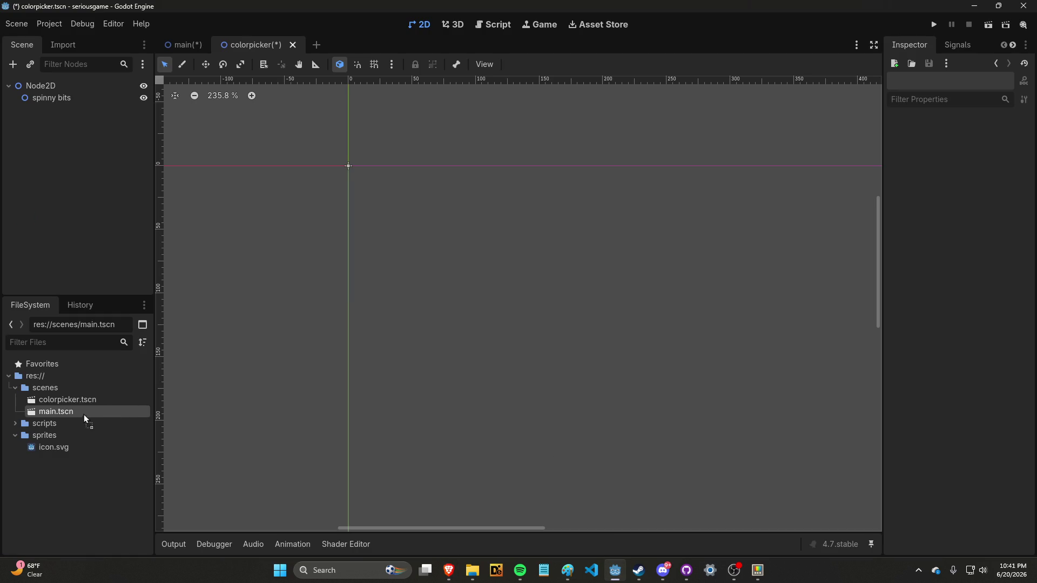
Import the downloaded image into sprites, rename it to triangle.png, and save the scene.
{"action": "left_click_drag", "start_coordinate": [43, 447], "coordinate": [41, 435]}
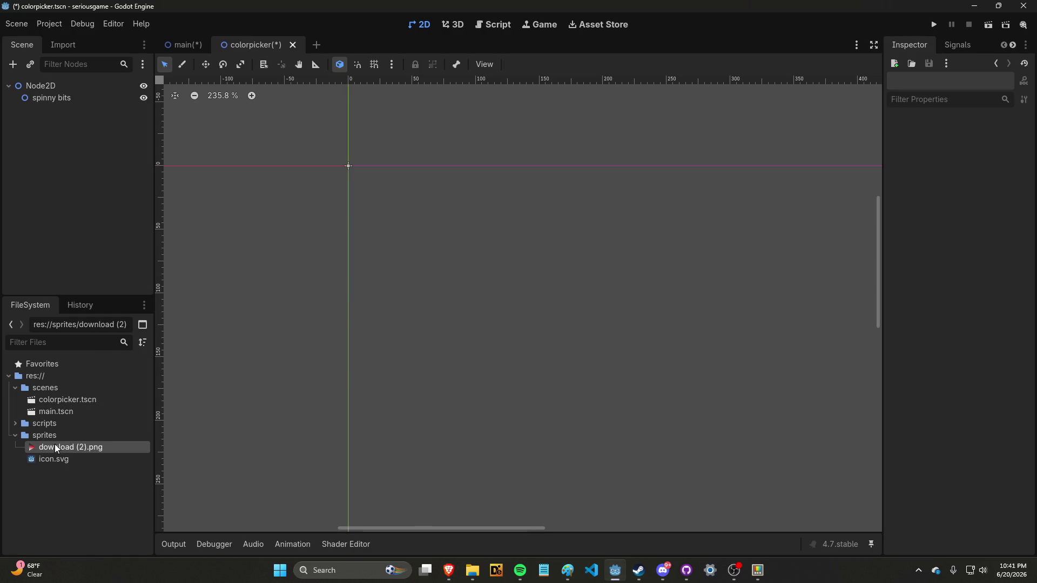
{"action": "right_click", "coordinate": [69, 454]}
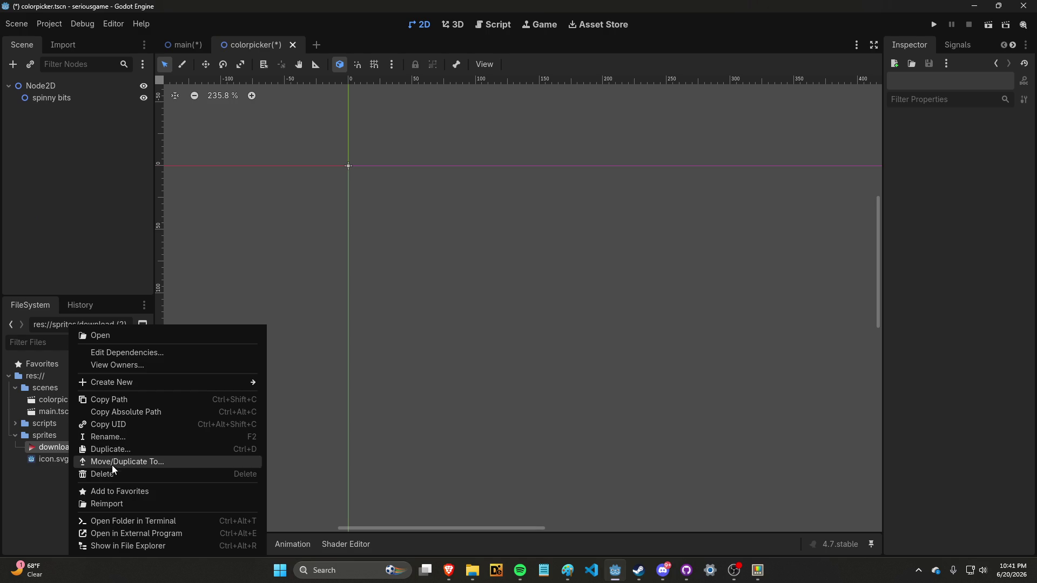
{"action": "left_click", "coordinate": [135, 438]}
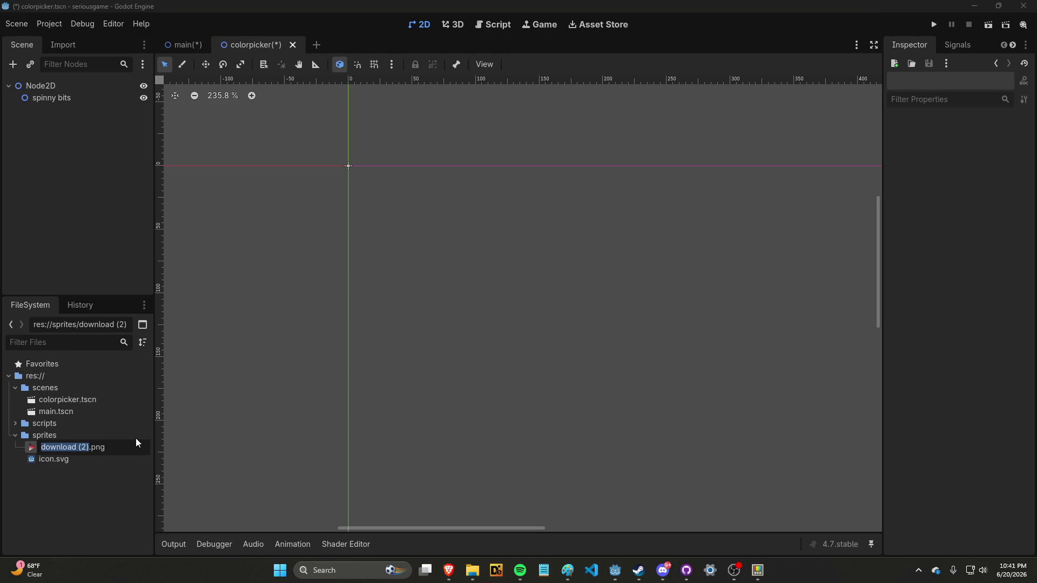
{"action": "type", "text": "triangle"}
{"action": "key", "text": "Return"}
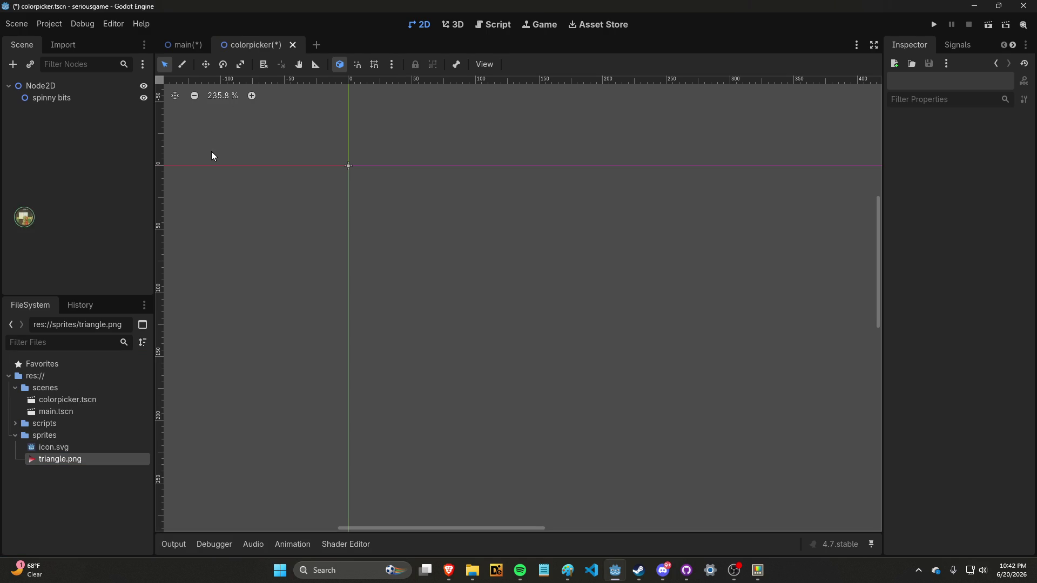
{"action": "key", "text": "ctrl+s"}
Add a Sprite2D child under spinny bits and give it the triangle.png texture.
{"action": "right_click", "coordinate": [63, 100]}
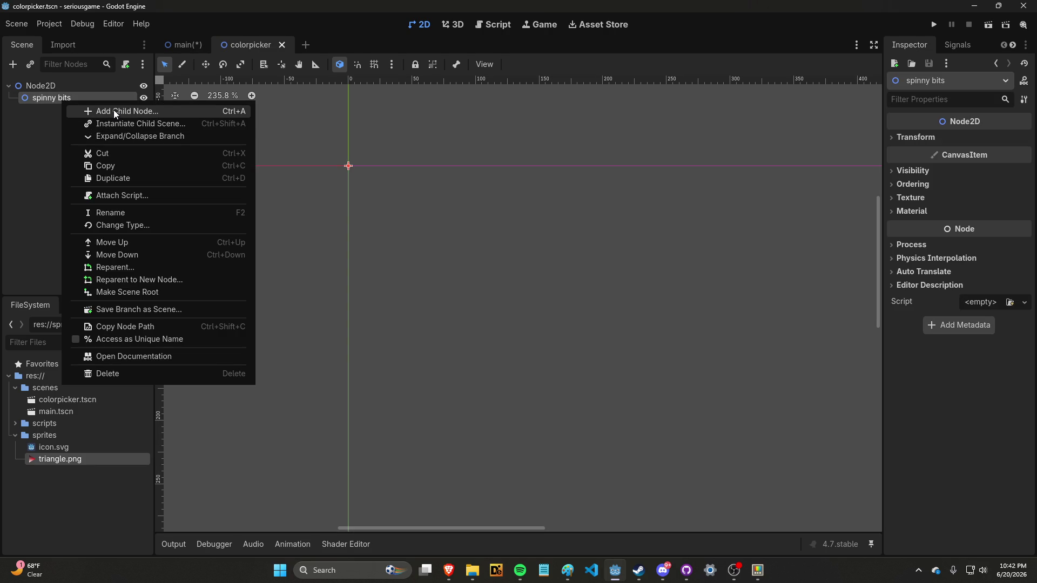
{"action": "left_click", "coordinate": [113, 109]}
{"action": "type", "text": "sprite"}
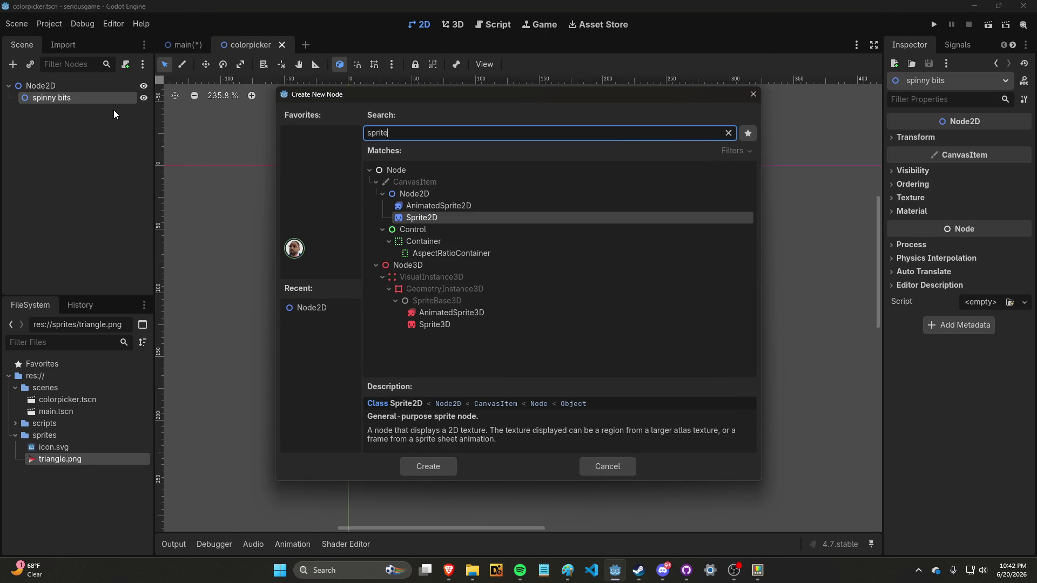
{"action": "key", "text": "Return"}
{"action": "mouse_move", "coordinate": [75, 463]}
{"action": "left_mouse_down"}
{"action": "mouse_move", "coordinate": [605, 400]}
{"action": "mouse_move", "coordinate": [974, 144]}
{"action": "left_mouse_up"}
{"action": "scroll", "coordinate": [669, 233], "scroll_direction": "down", "scroll_amount": 6}
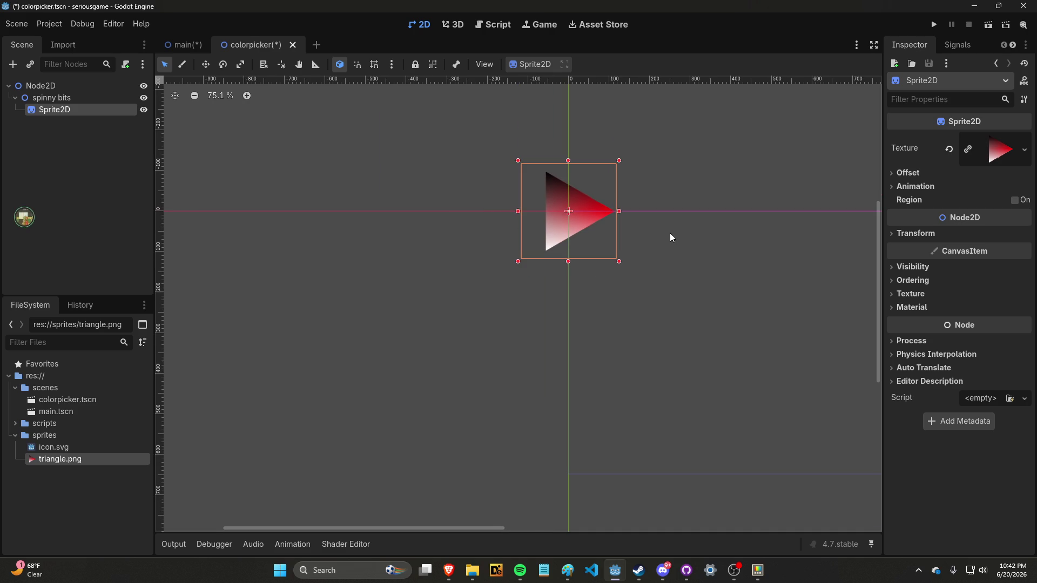
{"action": "left_click", "coordinate": [669, 228]}
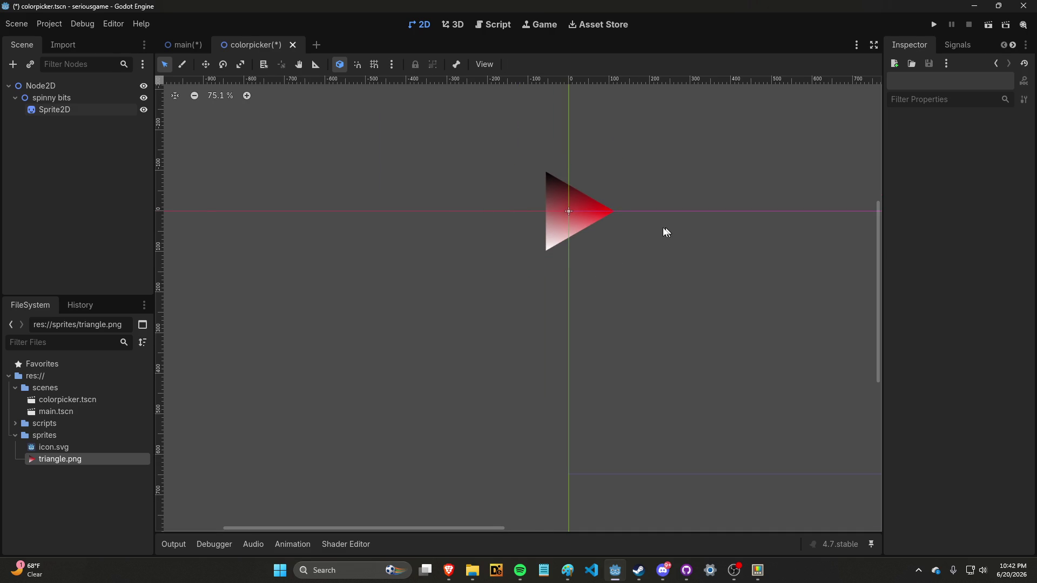
{"action": "scroll", "coordinate": [620, 207], "scroll_direction": "up", "scroll_amount": 8}
Bring the browser forward and switch to the Photopea tab with the colour wheel.
{"action": "mouse_move", "coordinate": [451, 565]}
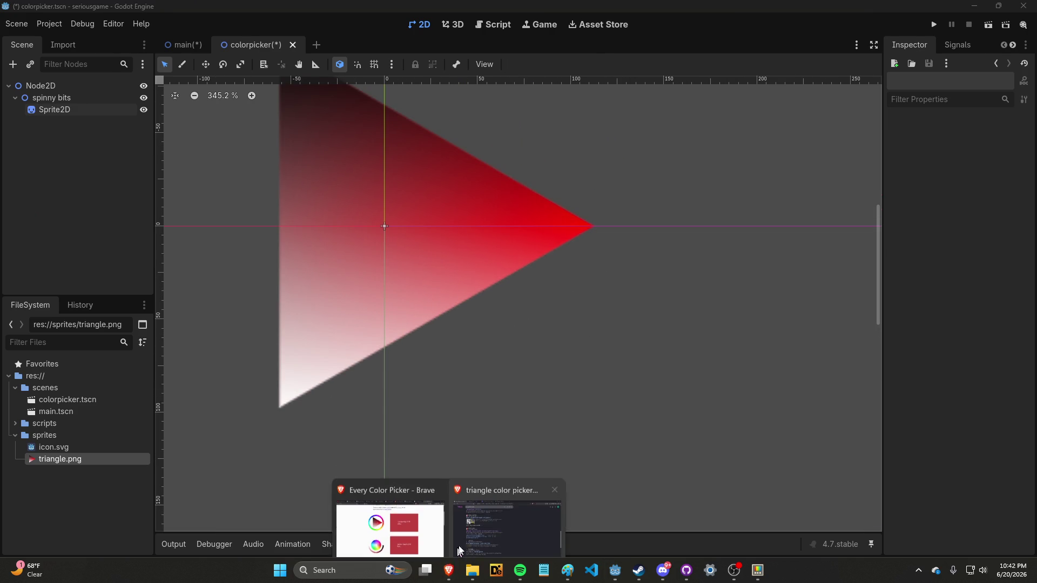
{"action": "left_click", "coordinate": [466, 532]}
{"action": "key", "text": "ctrl+t"}
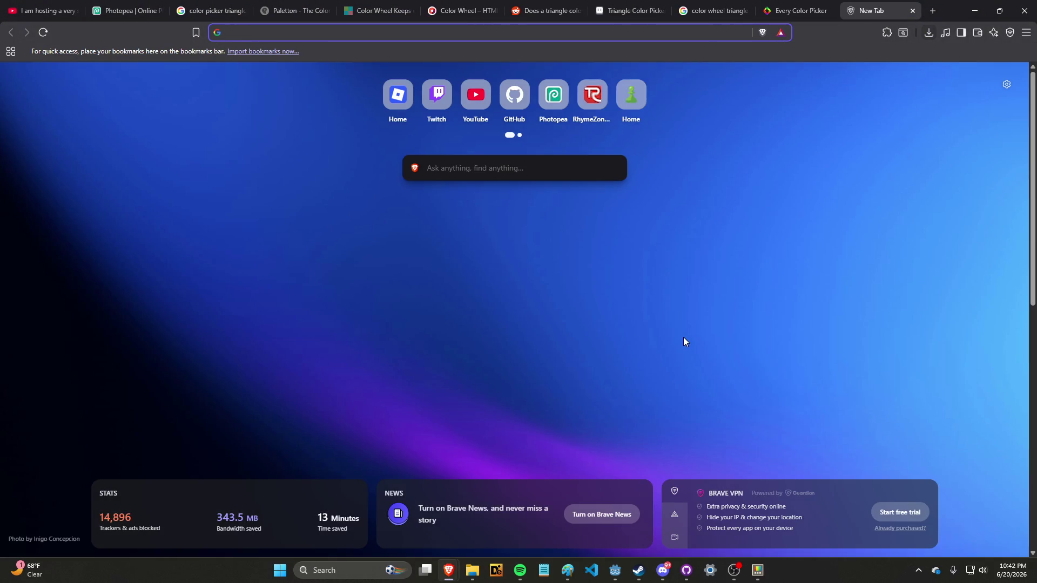
{"action": "key", "text": "ctrl+w"}
{"action": "left_click", "coordinate": [160, 12]}
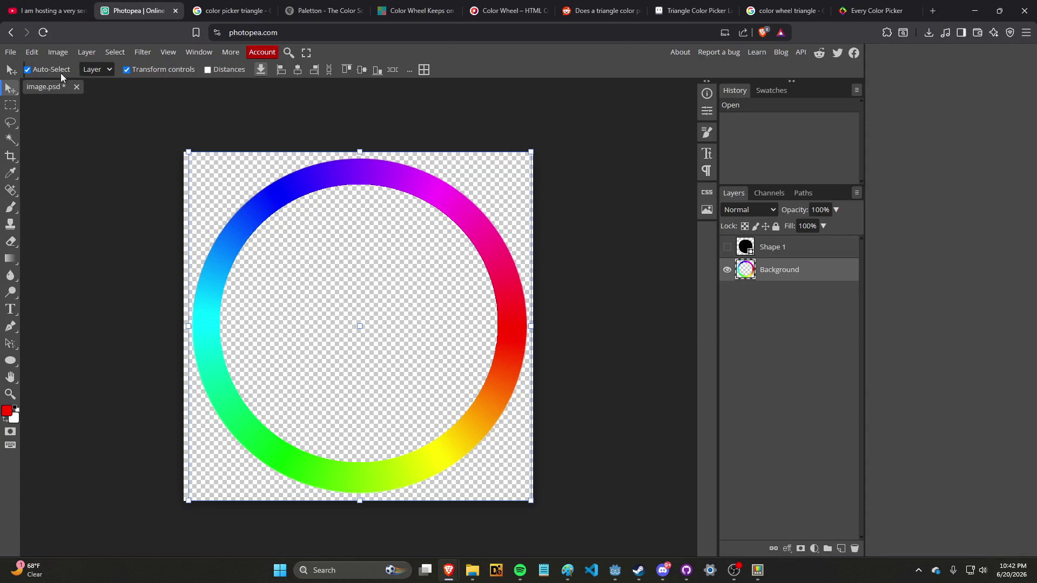
Open light-base.png from the D:\vods folder in Photopea, then return to image.psd.
{"action": "left_click", "coordinate": [10, 52]}
{"action": "left_click", "coordinate": [32, 81]}
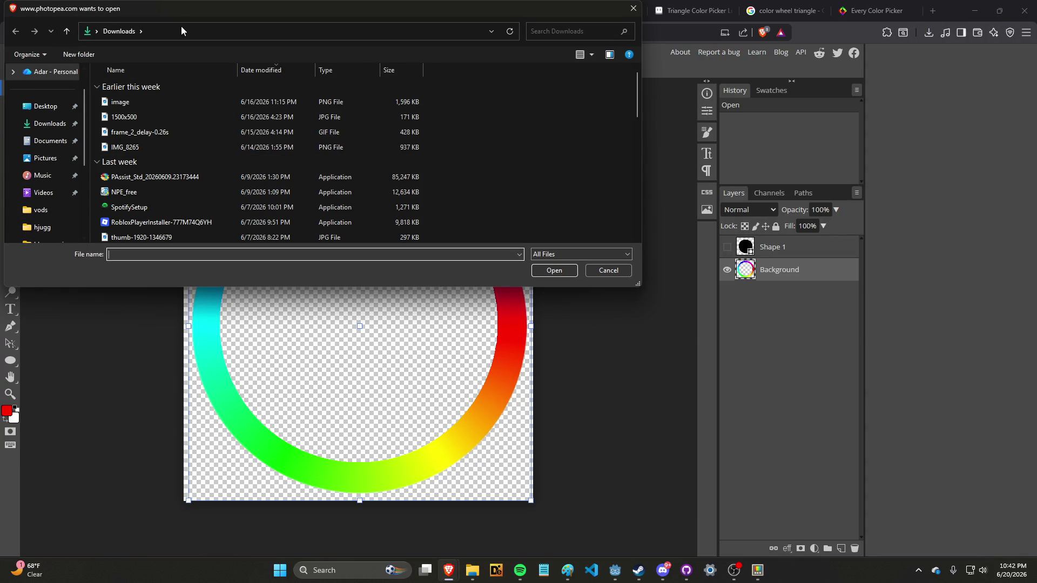
{"action": "scroll", "coordinate": [69, 169], "scroll_direction": "down", "scroll_amount": 3}
{"action": "left_click", "coordinate": [41, 71]}
{"action": "scroll", "coordinate": [183, 169], "scroll_direction": "down", "scroll_amount": 5}
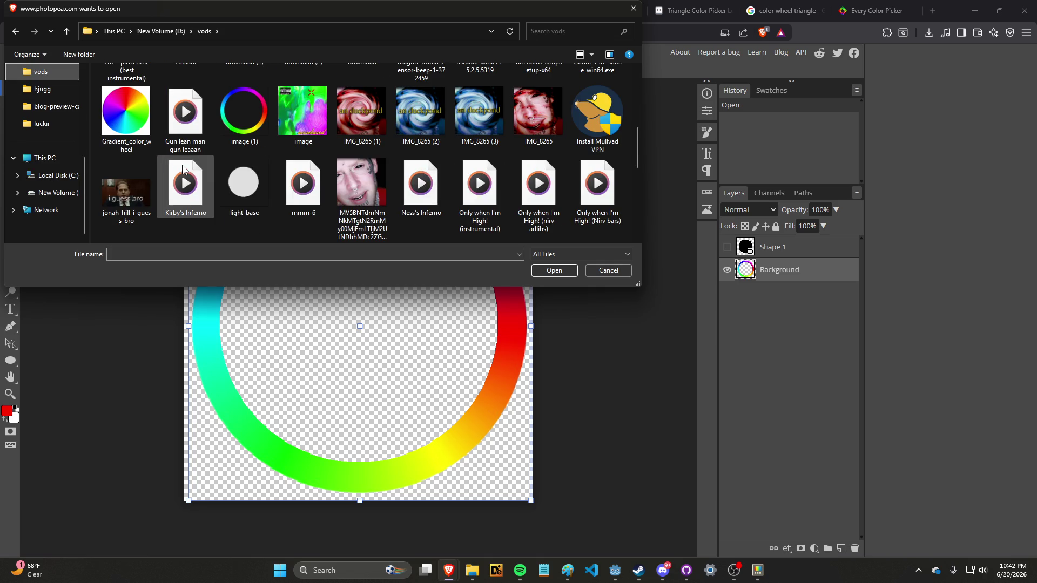
{"action": "left_click", "coordinate": [235, 174]}
{"action": "double_click", "coordinate": [237, 186]}
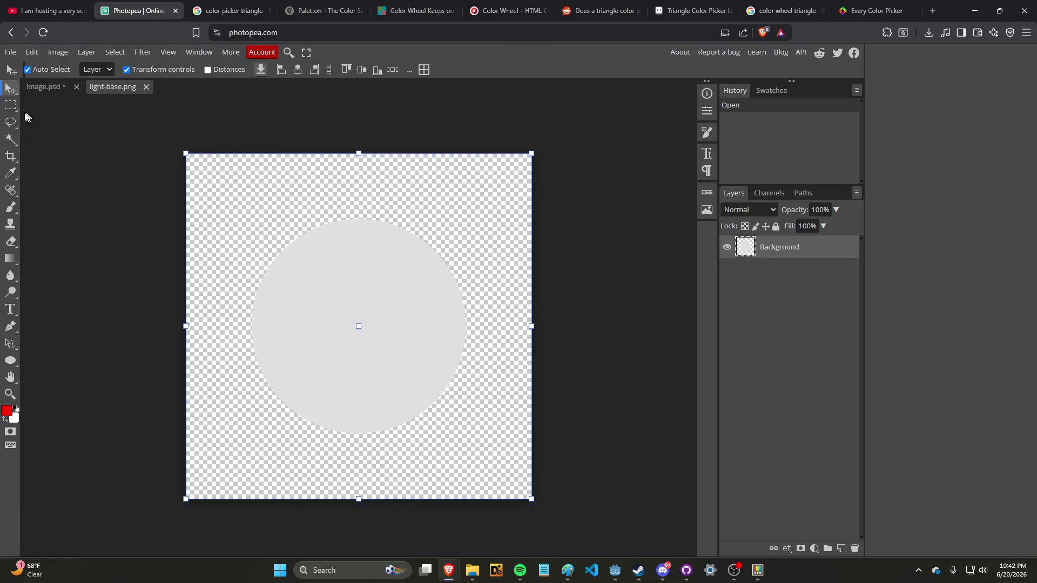
{"action": "left_click", "coordinate": [52, 88]}
Paste the copied circle shape into light-base.png and make the Shape 1 layer visible.
{"action": "left_click", "coordinate": [113, 85]}
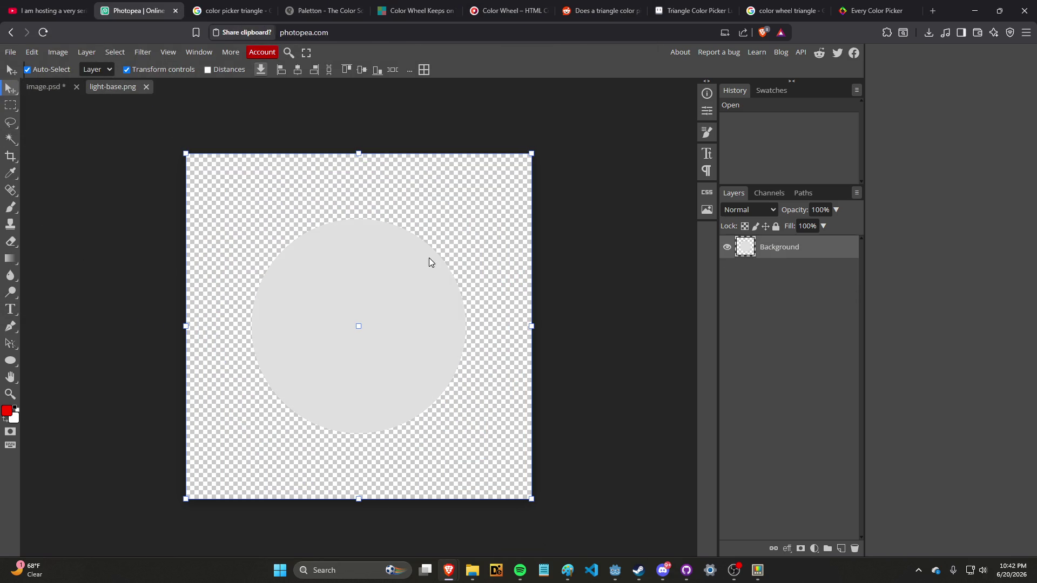
{"action": "key", "text": "ctrl+v"}
{"action": "left_click", "coordinate": [311, 138]}
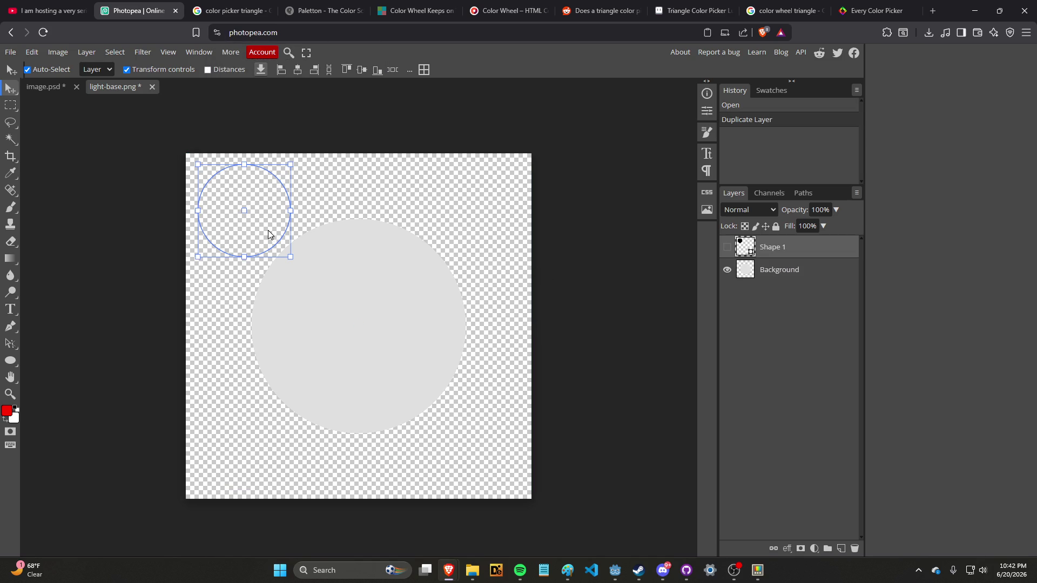
{"action": "left_click", "coordinate": [306, 254]}
{"action": "left_click", "coordinate": [759, 253]}
{"action": "left_click", "coordinate": [727, 248]}
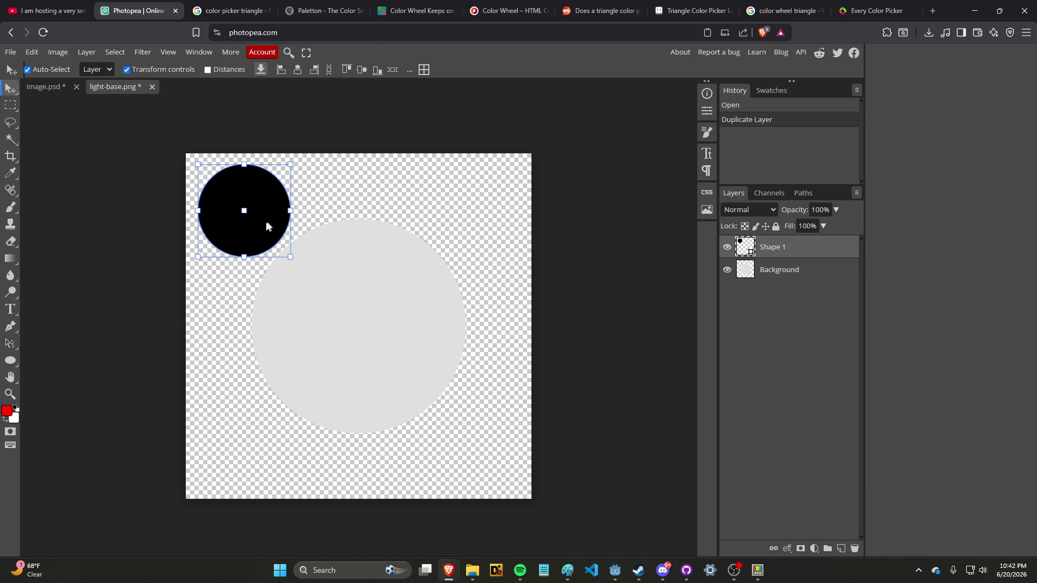
Centre the black circle on the grey disc and scale it to about 199%.
{"action": "mouse_move", "coordinate": [267, 225]}
{"action": "left_mouse_down"}
{"action": "mouse_move", "coordinate": [387, 336]}
{"action": "mouse_move", "coordinate": [377, 339]}
{"action": "mouse_move", "coordinate": [422, 387]}
{"action": "mouse_move", "coordinate": [493, 415]}
{"action": "mouse_move", "coordinate": [440, 404]}
{"action": "left_mouse_up"}
{"action": "mouse_move", "coordinate": [407, 342]}
{"action": "left_mouse_down"}
{"action": "mouse_move", "coordinate": [394, 344]}
{"action": "mouse_move", "coordinate": [405, 342]}
{"action": "left_mouse_up"}
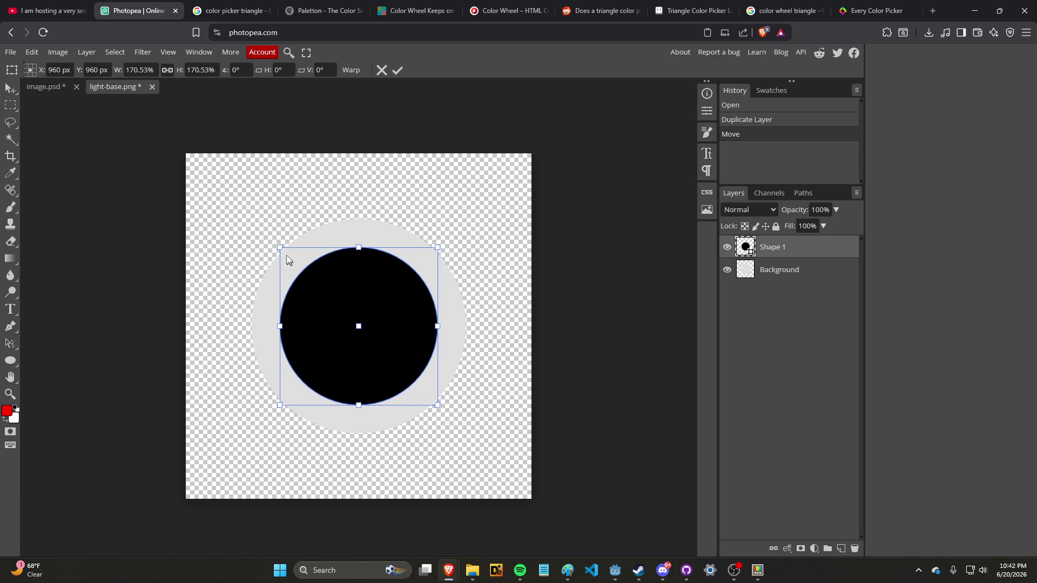
{"action": "mouse_move", "coordinate": [281, 249]}
{"action": "left_mouse_down"}
{"action": "mouse_move", "coordinate": [254, 222]}
{"action": "mouse_move", "coordinate": [316, 274]}
{"action": "mouse_move", "coordinate": [309, 270]}
{"action": "left_mouse_up"}
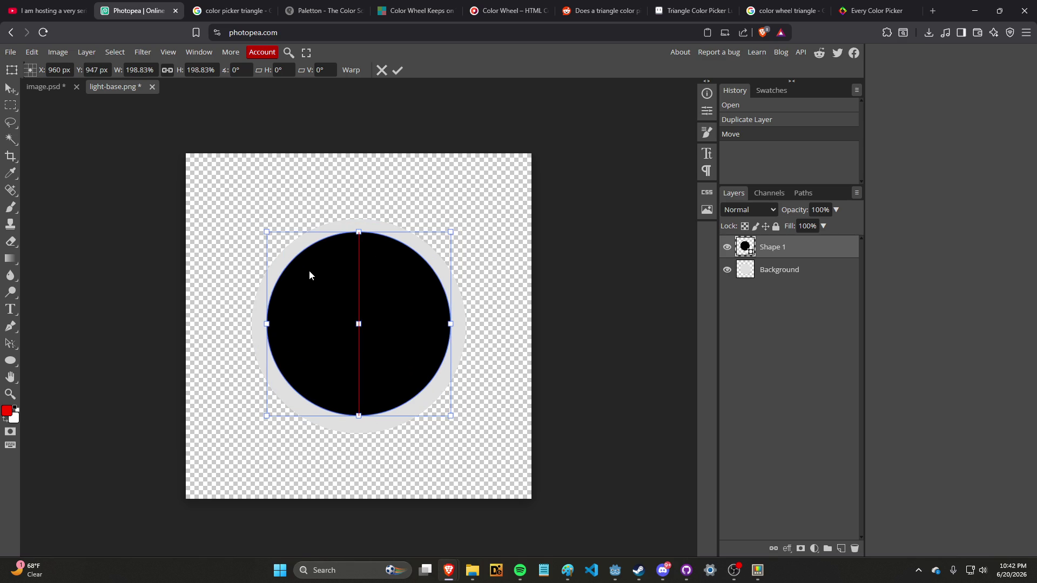
{"action": "left_click", "coordinate": [764, 266]}
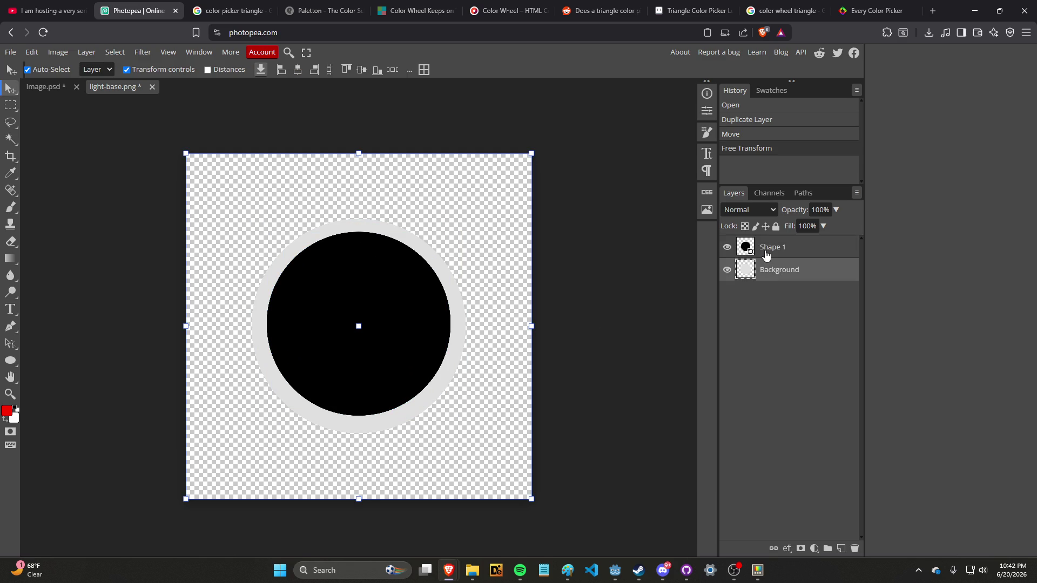
{"action": "left_click", "coordinate": [766, 254]}
{"action": "left_click", "coordinate": [771, 278]}
Cut the black circle's area out of the Background disc, hide Shape 1, and deselect.
{"action": "left_click", "coordinate": [770, 249]}
{"action": "key", "text": "w"}
{"action": "left_click", "coordinate": [306, 283]}
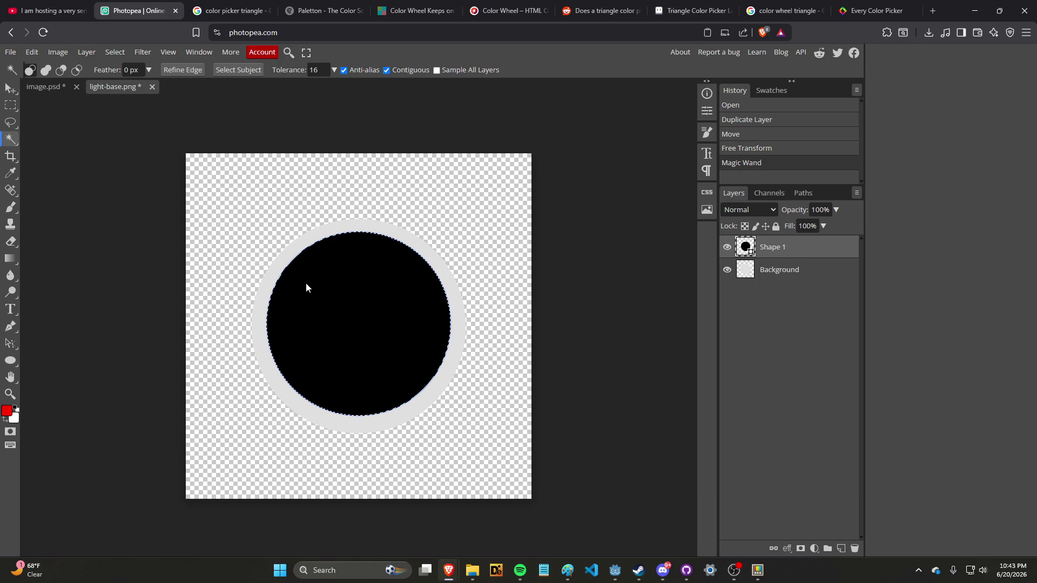
{"action": "left_click", "coordinate": [774, 269]}
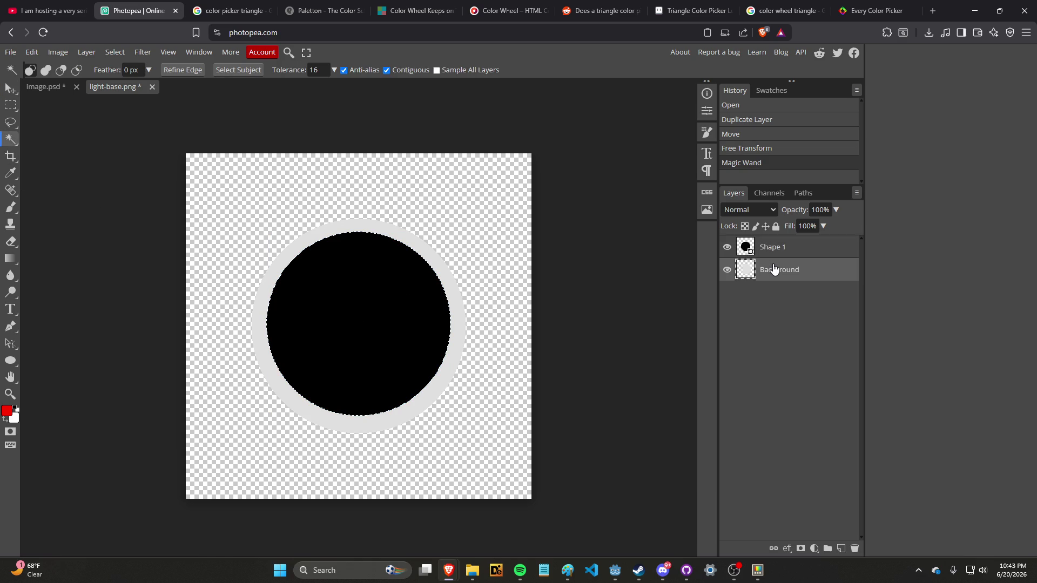
{"action": "key", "text": "Delete"}
{"action": "left_click", "coordinate": [728, 247]}
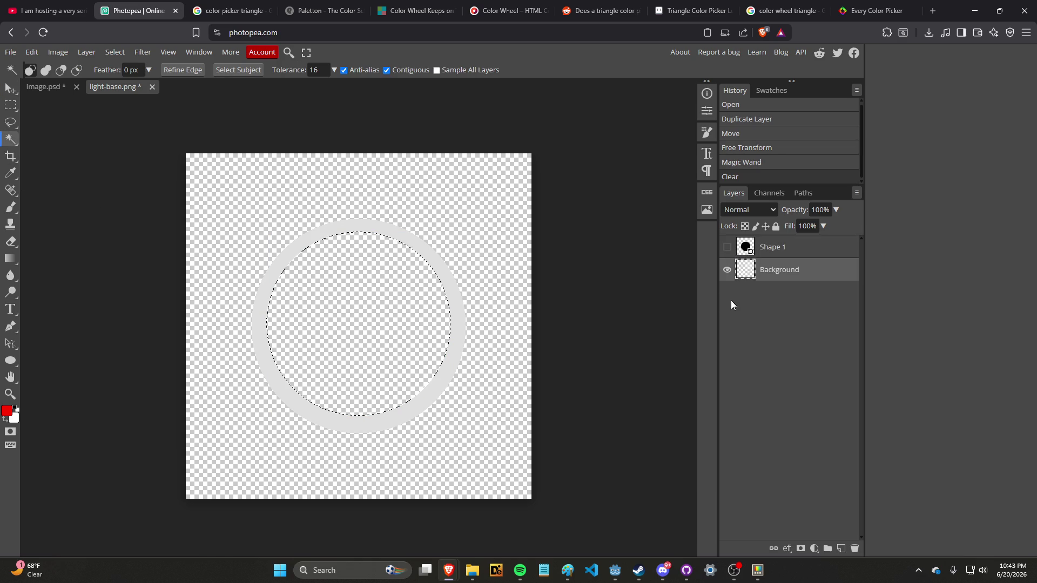
{"action": "key", "text": "ctrl+d"}
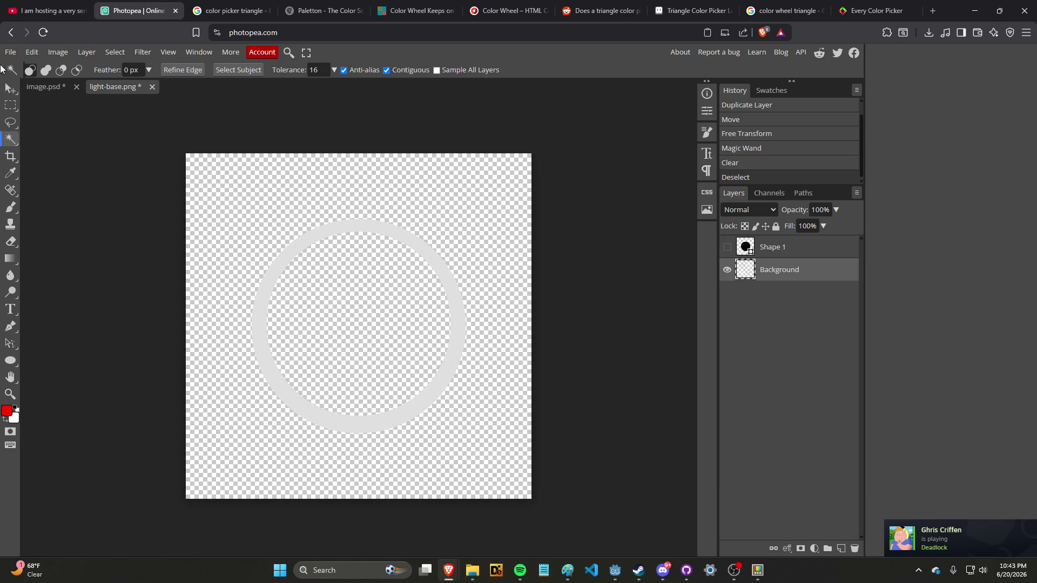
Trim the canvas down to the grey ring.
{"action": "left_click", "coordinate": [10, 52]}
{"action": "mouse_move", "coordinate": [65, 215]}
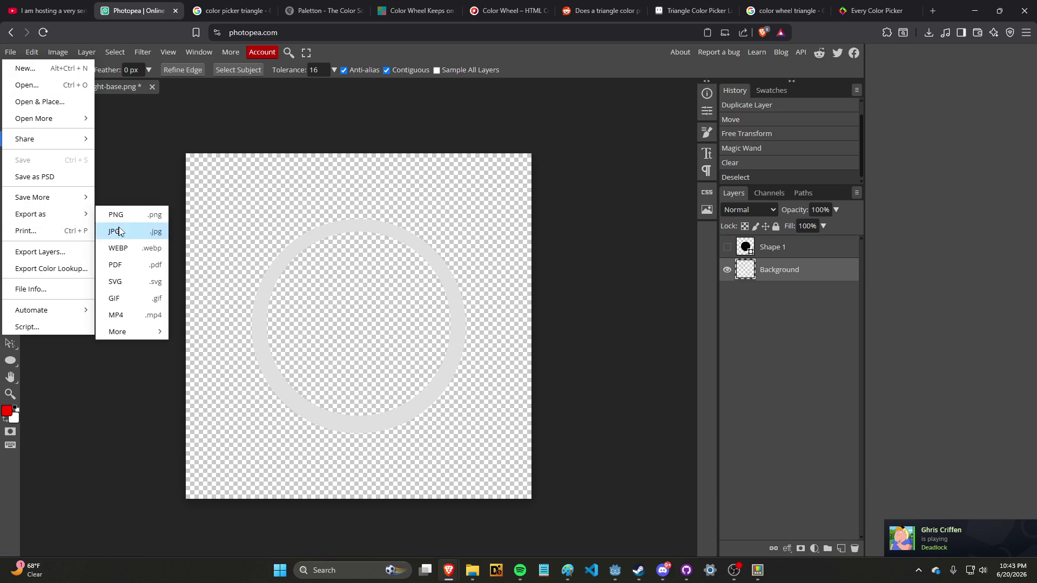
{"action": "mouse_move", "coordinate": [31, 52]}
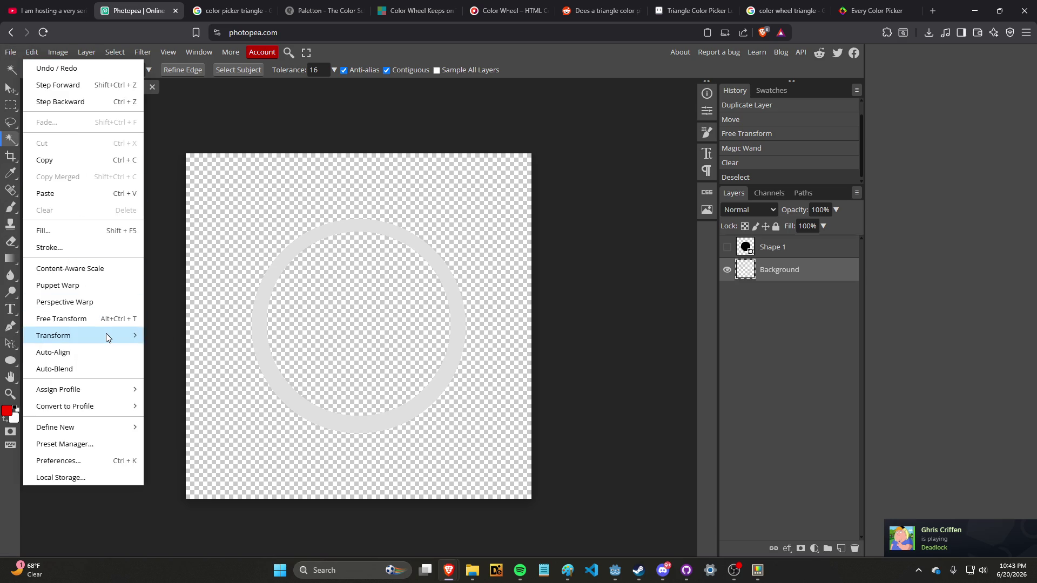
{"action": "left_click", "coordinate": [108, 284]}
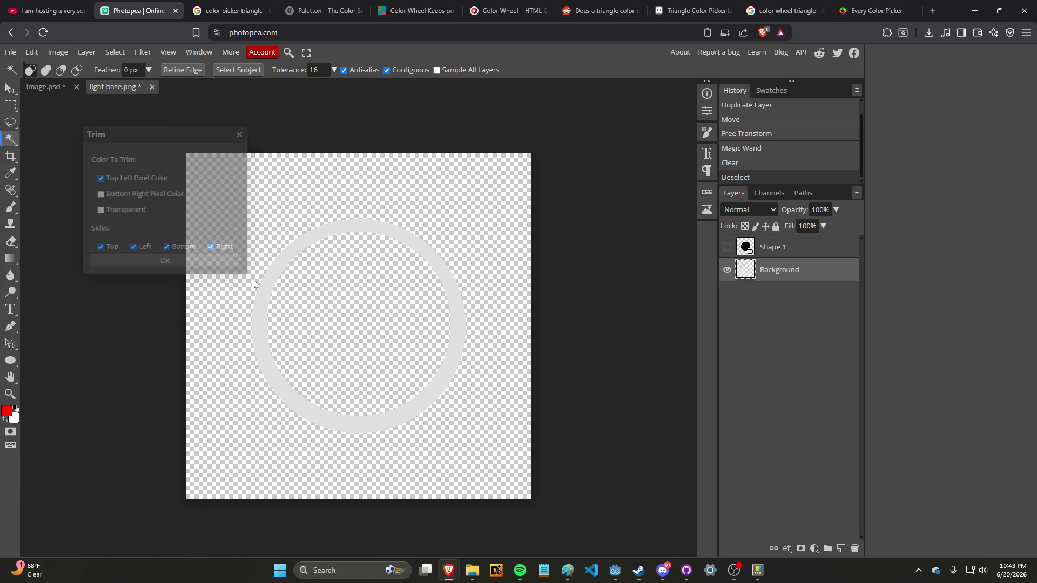
{"action": "left_click", "coordinate": [237, 273]}
{"action": "left_click", "coordinate": [10, 51]}
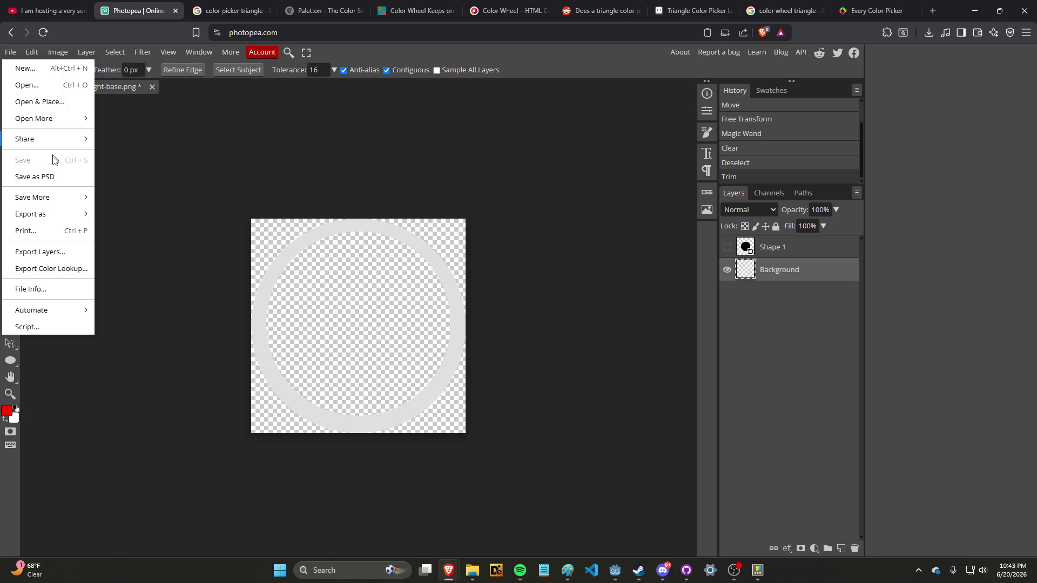
Export the ring as white_circle.png and bring Godot Engine back to the front.
{"action": "mouse_move", "coordinate": [75, 214]}
{"action": "left_click", "coordinate": [117, 214]}
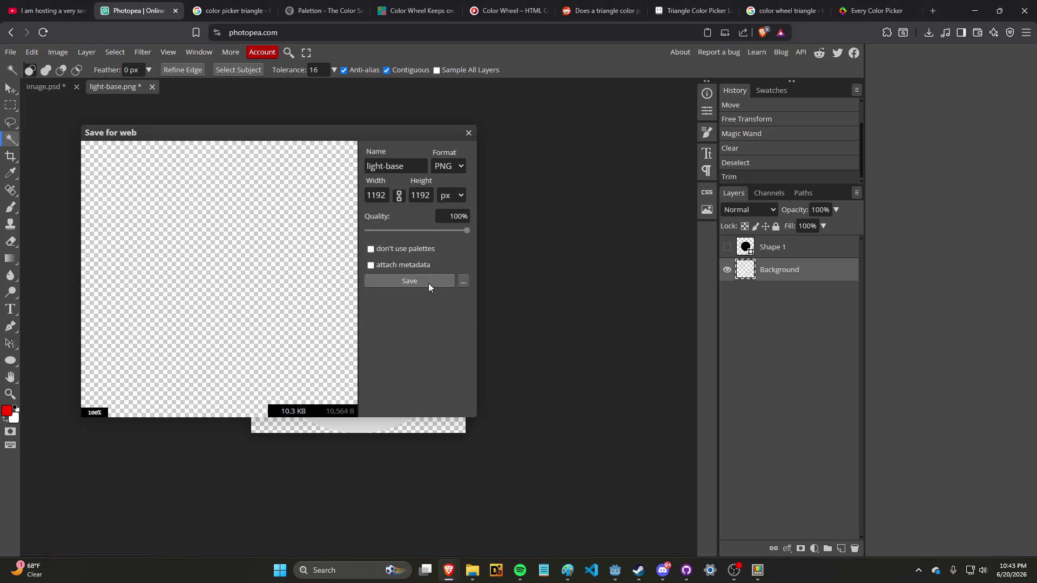
{"action": "left_click", "coordinate": [429, 281]}
{"action": "type", "text": "wh"}
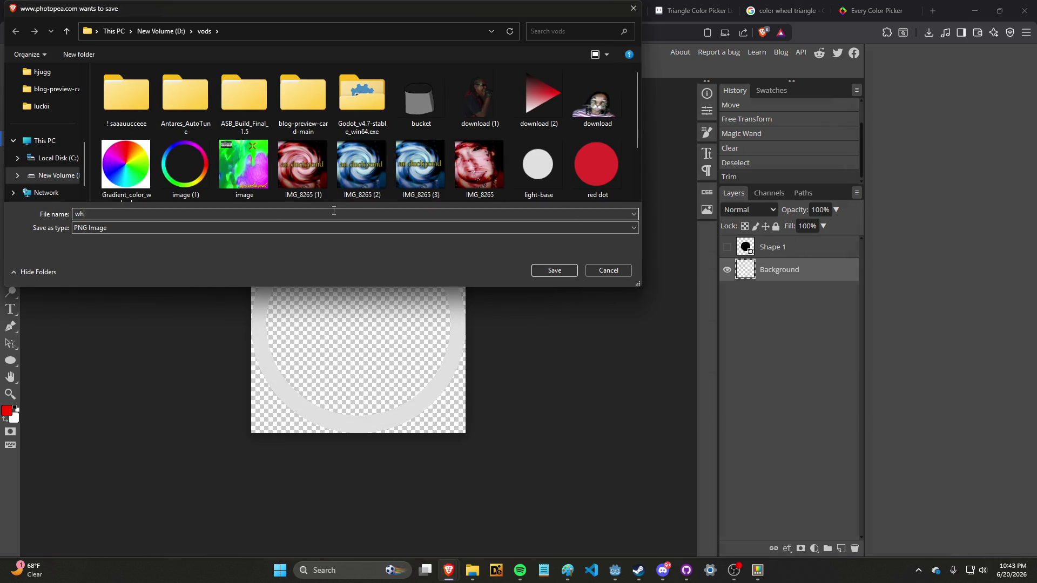
{"action": "type", "text": "le"}
{"action": "key", "text": "Return"}
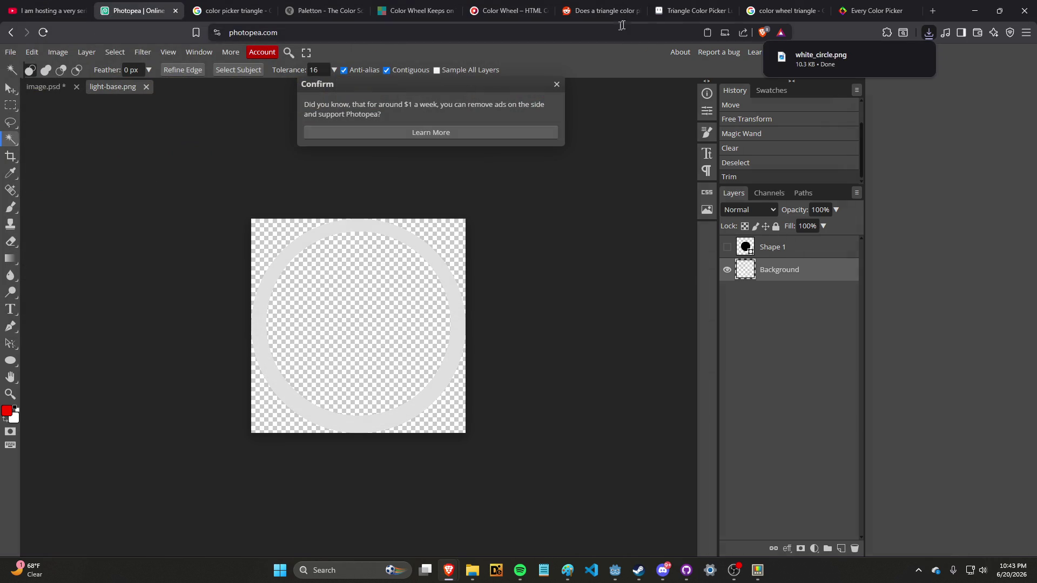
{"action": "left_click", "coordinate": [758, 570]}
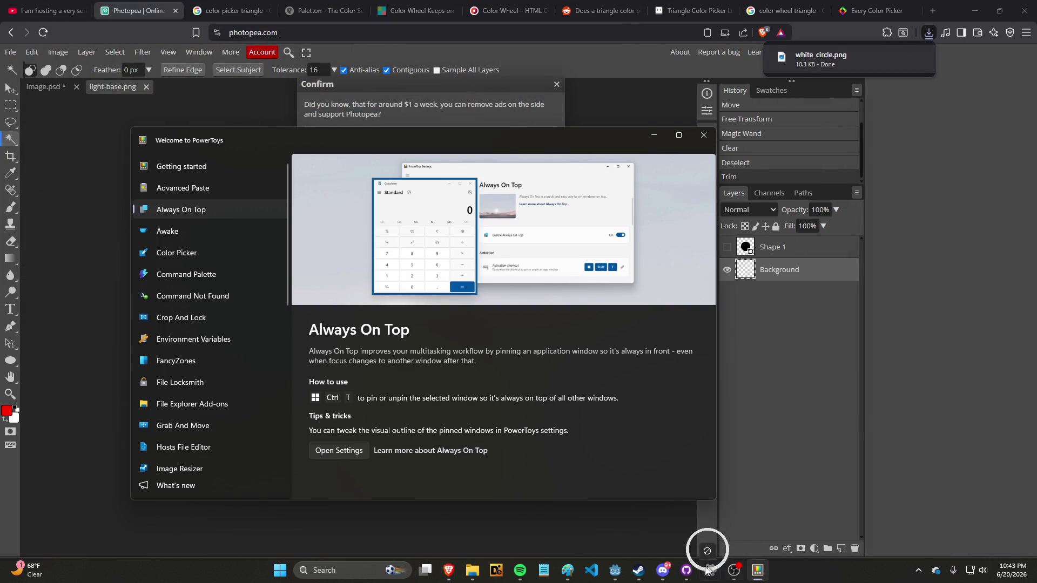
{"action": "left_click", "coordinate": [615, 571]}
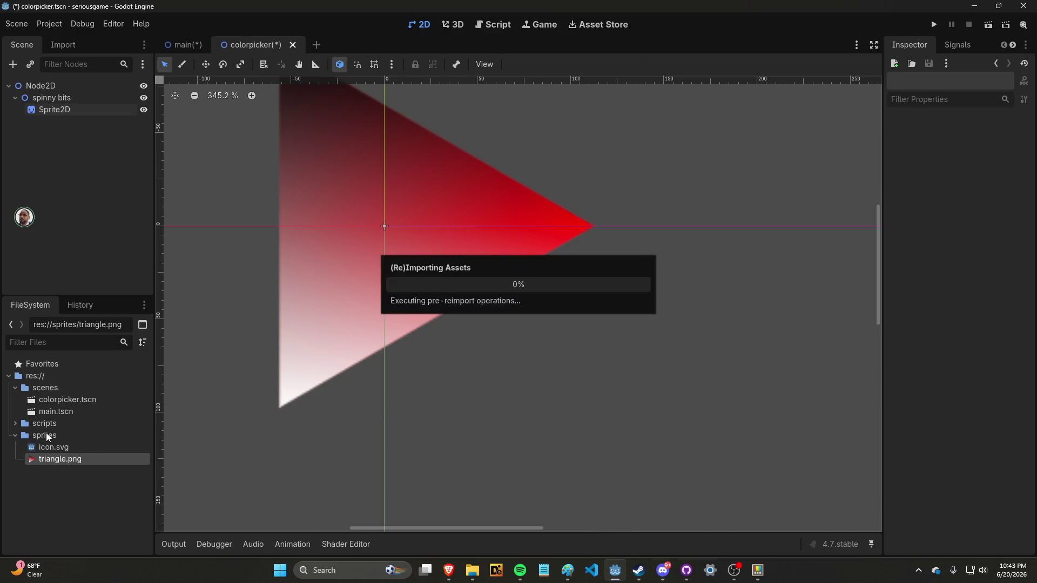
Add a second Sprite2D under spinny bits textured with white_circle.png.
{"action": "left_click", "coordinate": [86, 471]}
{"action": "right_click", "coordinate": [69, 100]}
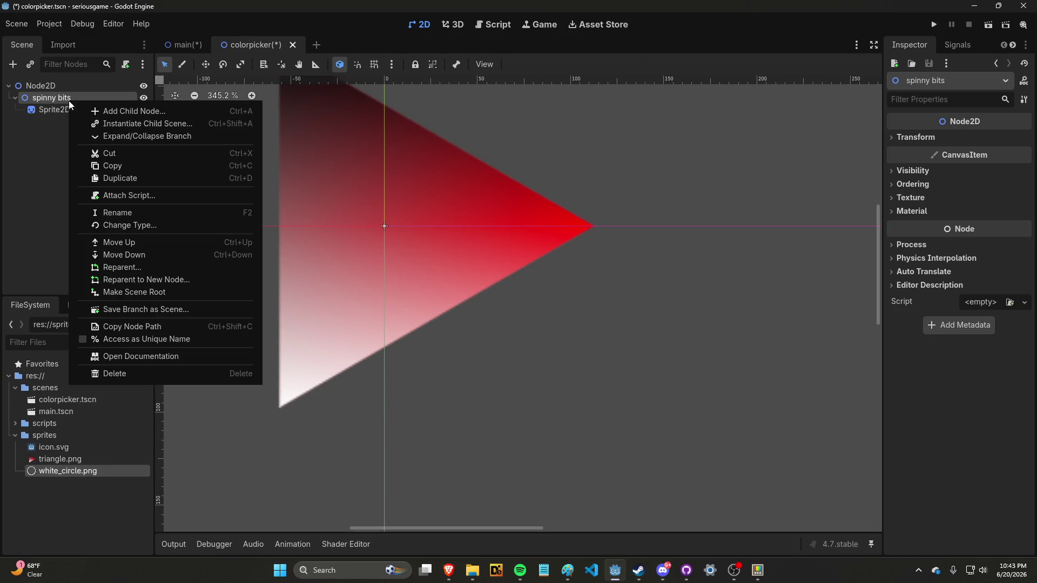
{"action": "left_click", "coordinate": [197, 111]}
{"action": "left_click", "coordinate": [436, 217]}
{"action": "double_click", "coordinate": [435, 217]}
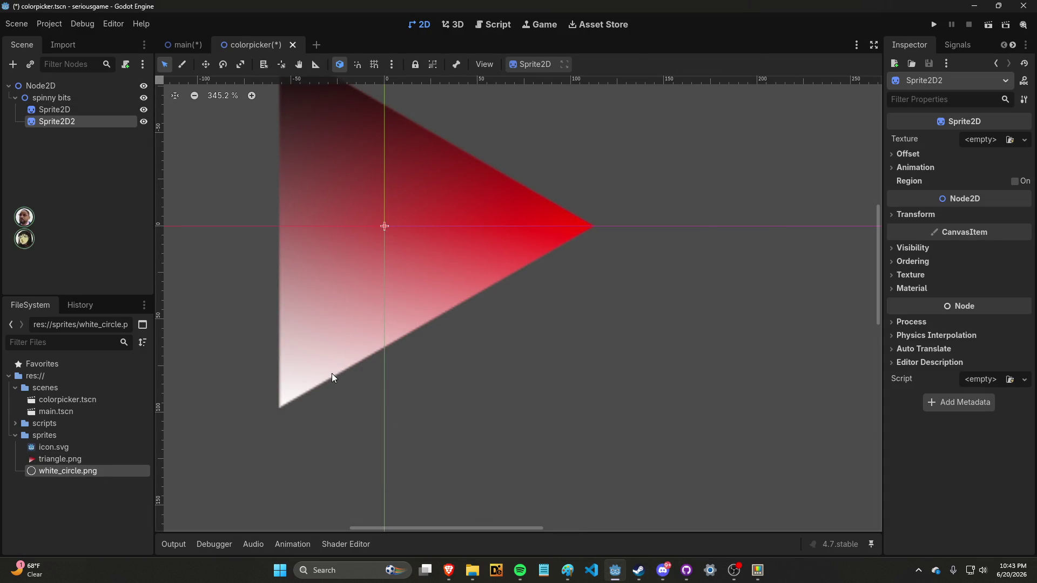
{"action": "mouse_move", "coordinate": [104, 470]}
{"action": "left_mouse_down"}
{"action": "mouse_move", "coordinate": [742, 404]}
{"action": "mouse_move", "coordinate": [991, 115]}
{"action": "mouse_move", "coordinate": [981, 140]}
{"action": "left_mouse_up"}
{"action": "scroll", "coordinate": [788, 171], "scroll_direction": "down", "scroll_amount": 4}
{"action": "scroll", "coordinate": [691, 172], "scroll_direction": "down", "scroll_amount": 15}
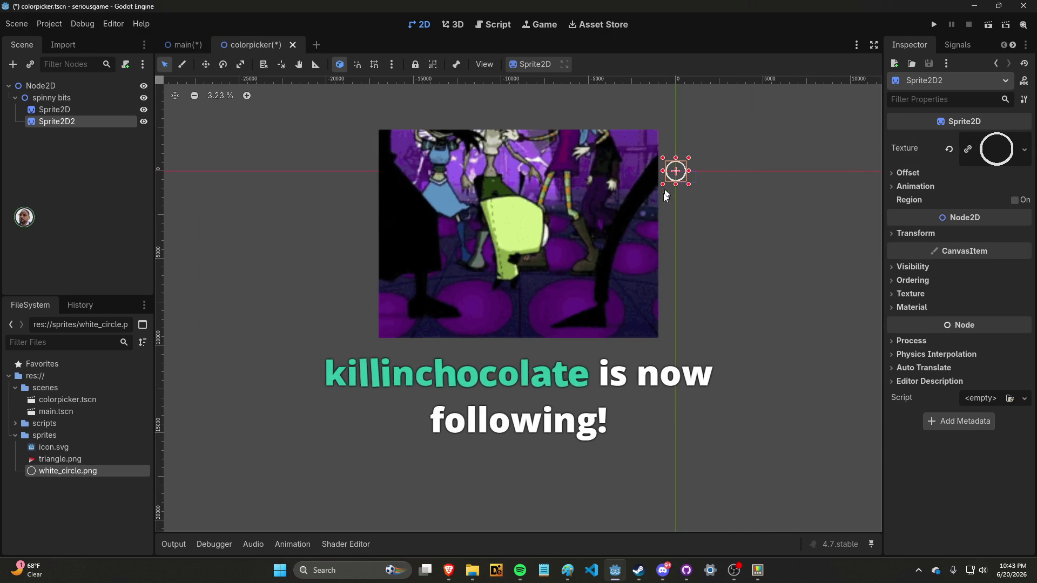
Switch to the Photopea browser window.
{"action": "key", "text": "alt+Tab"}
{"action": "key", "text": "Escape"}
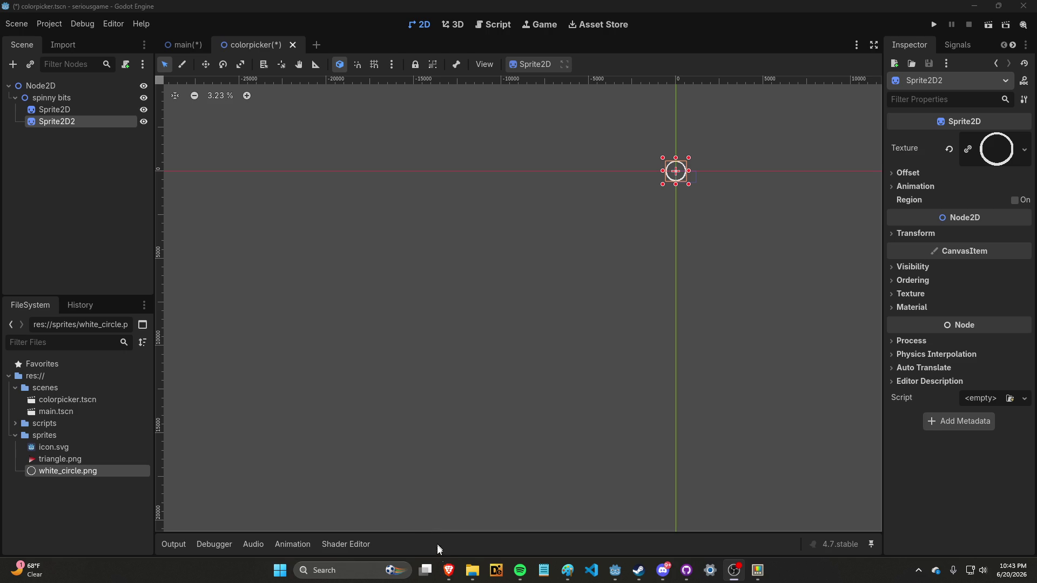
{"action": "mouse_move", "coordinate": [449, 570]}
{"action": "left_click", "coordinate": [427, 518]}
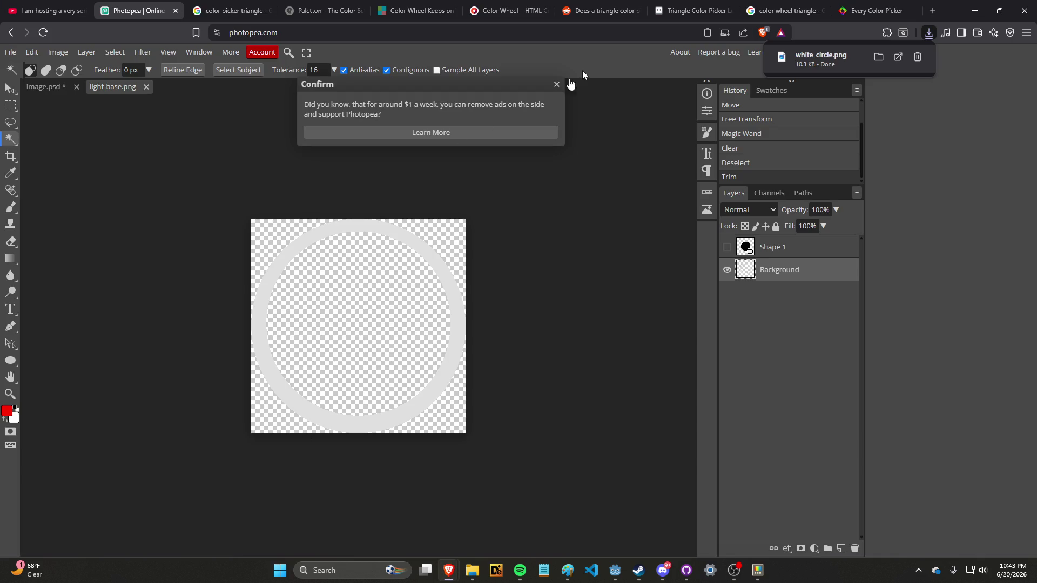
{"action": "key", "text": "alt+Tab"}
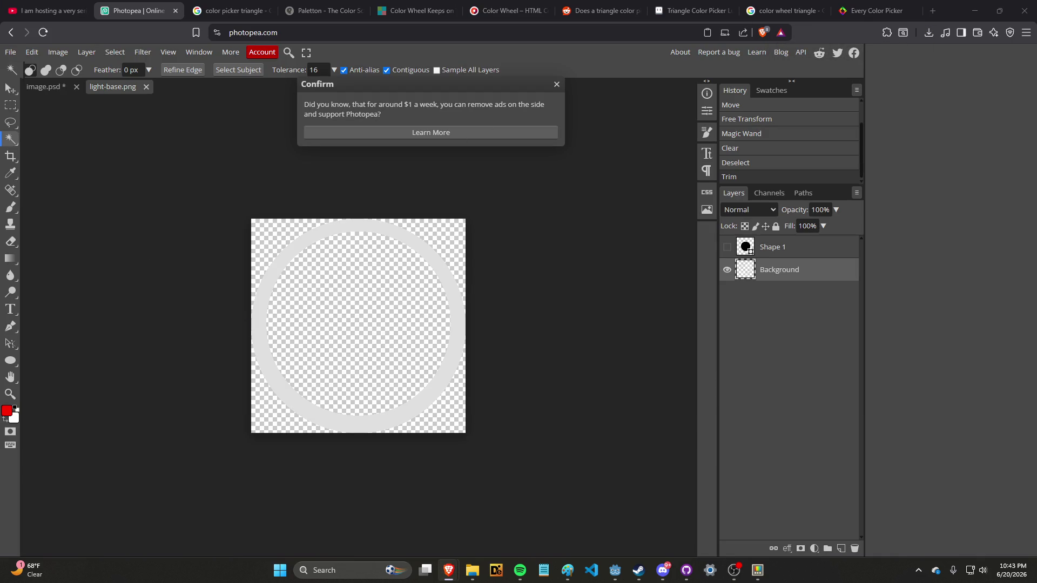
Cycle windows with Alt+Tab from Photopea back to the Godot colorpicker.tscn editor.
{"action": "key", "text": "alt+Tab"}
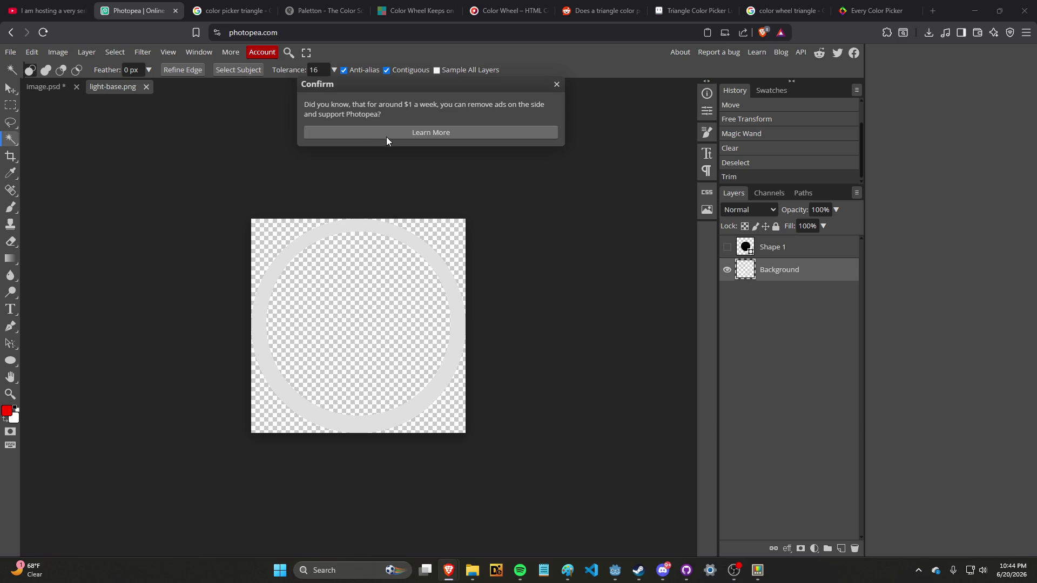
{"action": "key", "text": "alt+Tab"}
{"action": "key", "text": "Escape"}
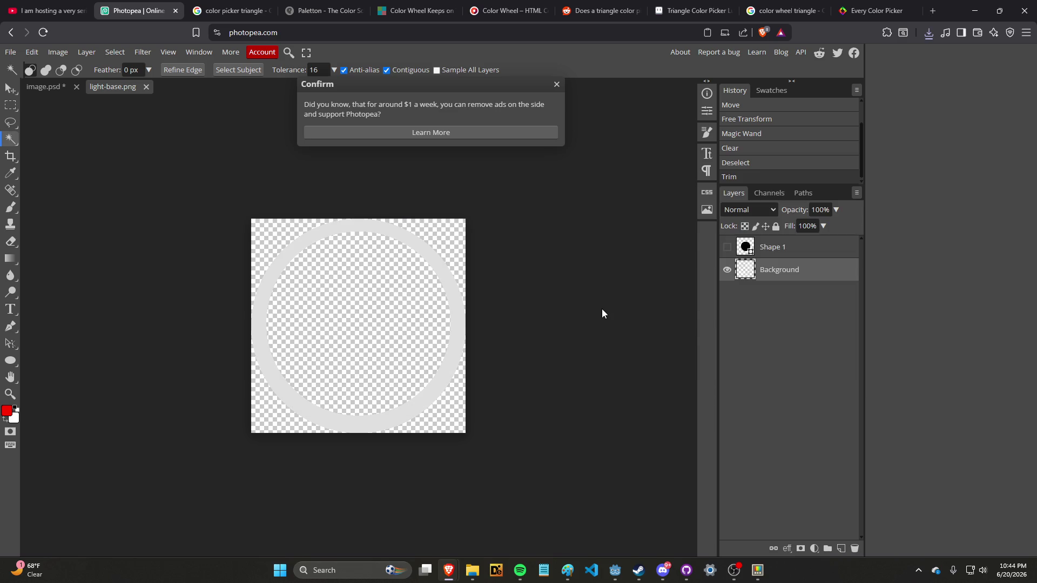
{"action": "key", "text": "alt+Tab"}
{"action": "key", "text": "alt+Tab"}
{"action": "key", "text": "alt+Tab"}
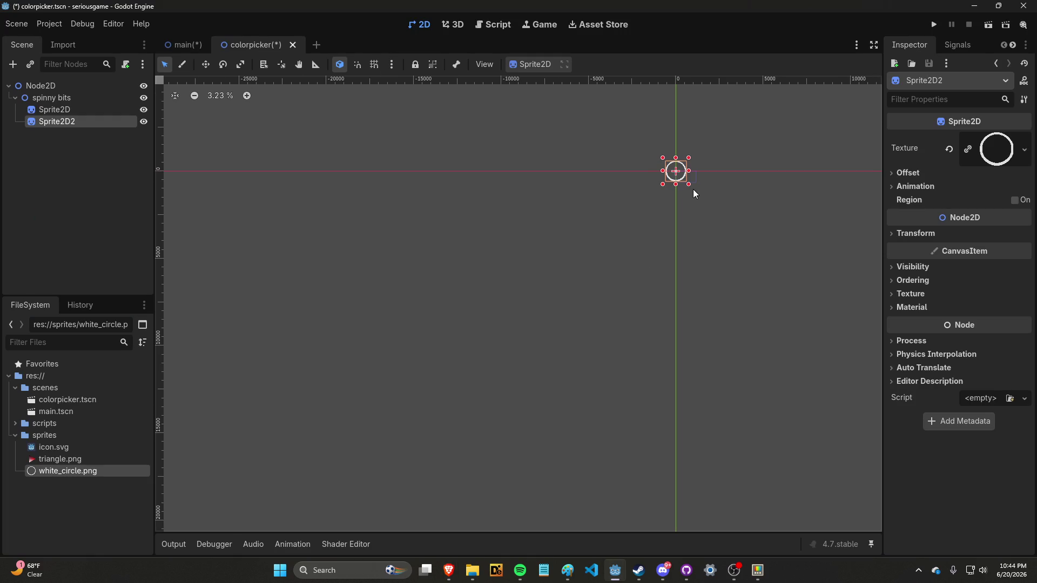
Scale the triangle Sprite2D up to 5.27 in the Inspector Transform.
{"action": "scroll", "coordinate": [689, 137], "scroll_direction": "up", "scroll_amount": 4}
{"action": "scroll", "coordinate": [648, 211], "scroll_direction": "up", "scroll_amount": 8}
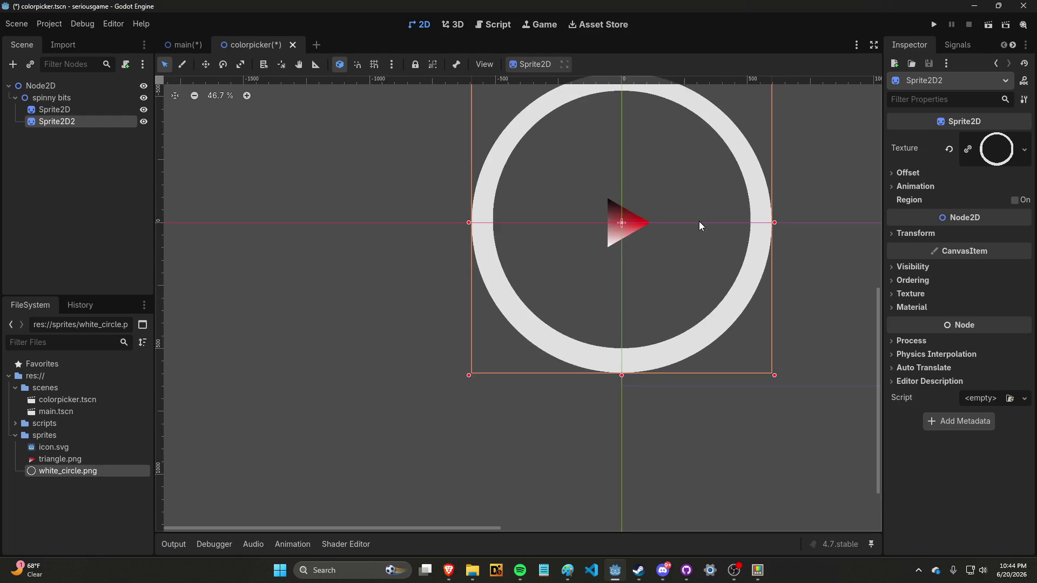
{"action": "scroll", "coordinate": [642, 218], "scroll_direction": "down", "scroll_amount": 3}
{"action": "scroll", "coordinate": [641, 221], "scroll_direction": "up", "scroll_amount": 3}
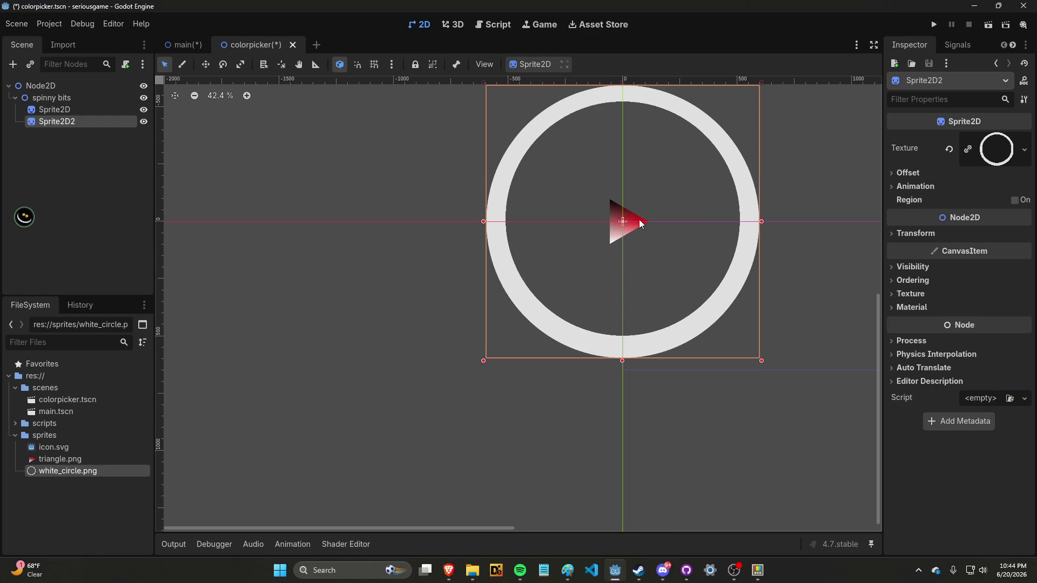
{"action": "left_click", "coordinate": [86, 109]}
{"action": "scroll", "coordinate": [686, 224], "scroll_direction": "up", "scroll_amount": 10}
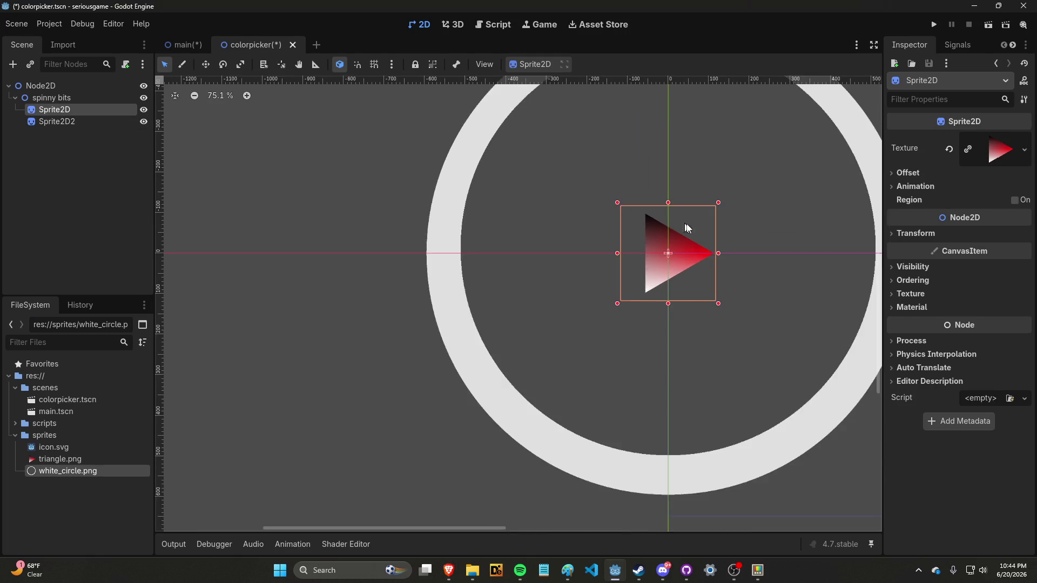
{"action": "scroll", "coordinate": [657, 269], "scroll_direction": "down", "scroll_amount": 11}
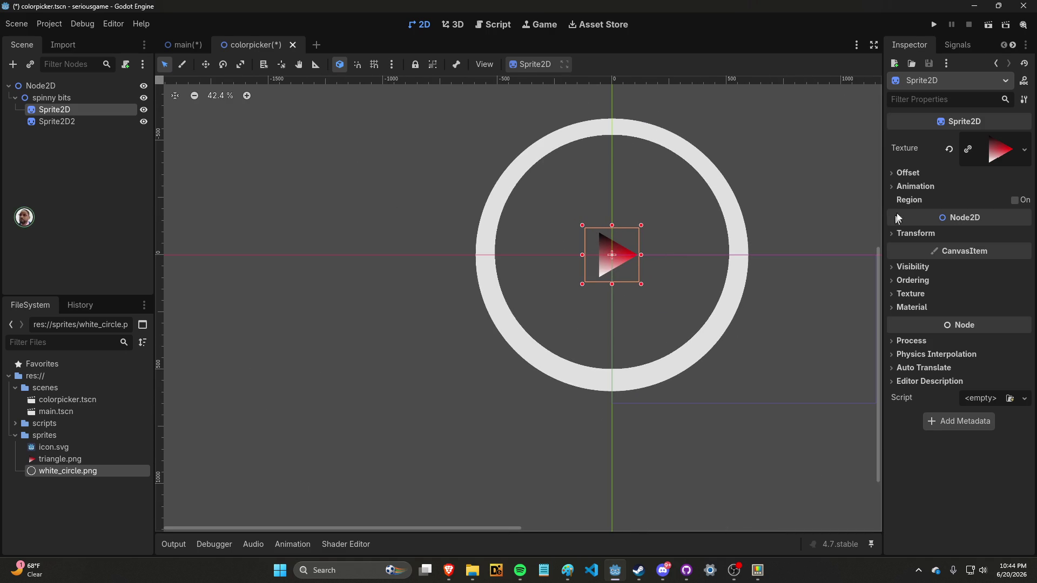
{"action": "left_click", "coordinate": [894, 233]}
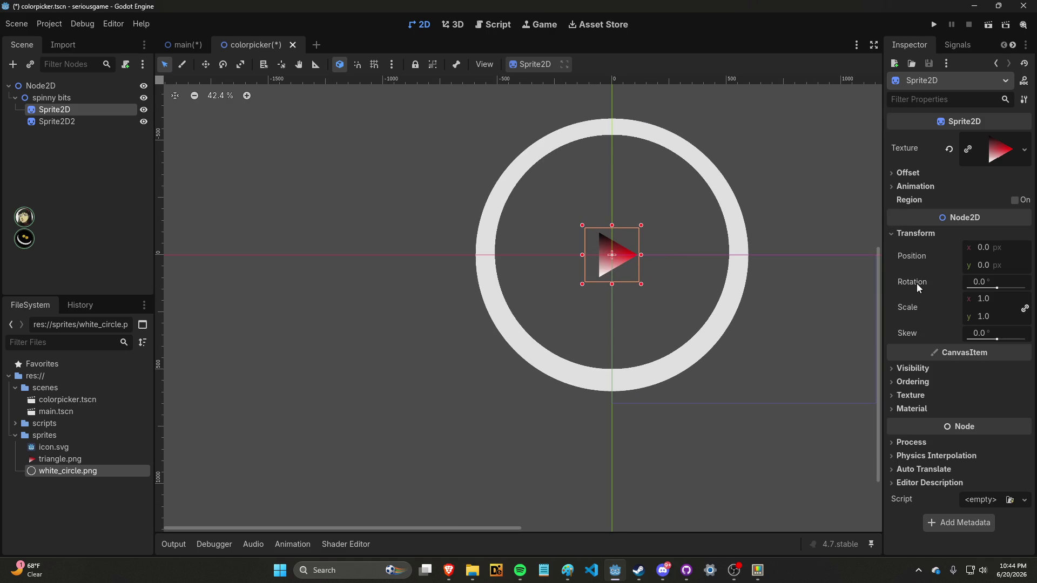
{"action": "left_click_drag", "start_coordinate": [972, 299], "coordinate": [1015, 298]}
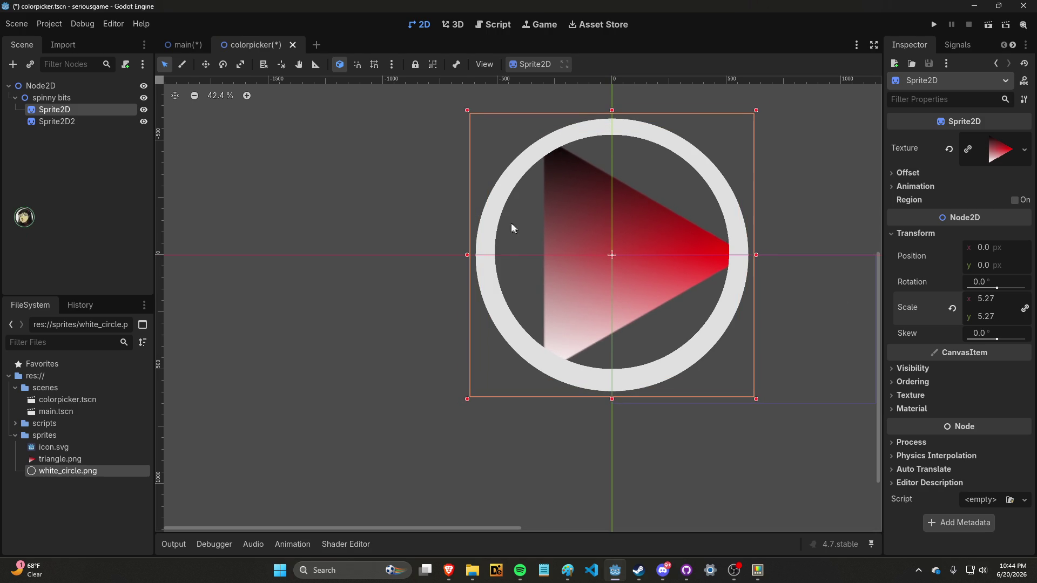
Shrink Sprite2D2's white ring to scale 0.135.
{"action": "left_click", "coordinate": [92, 121]}
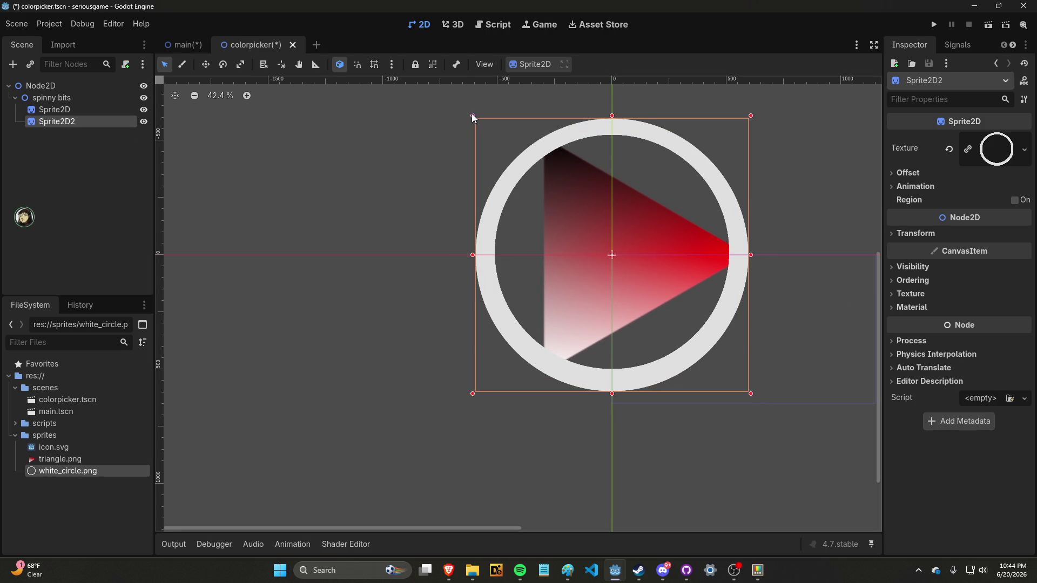
{"action": "left_click_drag", "start_coordinate": [472, 115], "coordinate": [664, 278]}
{"action": "key", "text": "ctrl+z"}
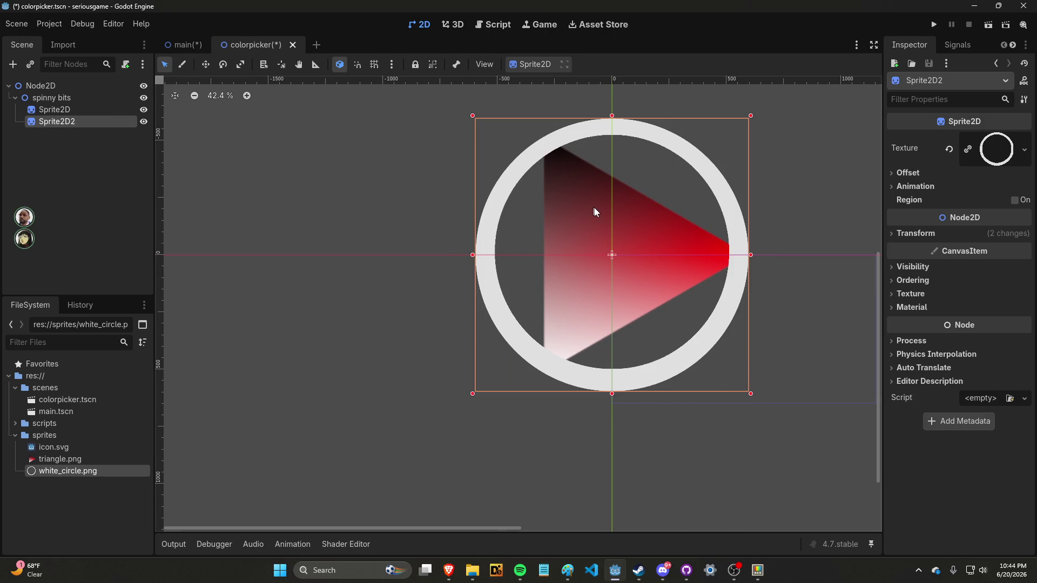
{"action": "left_click", "coordinate": [891, 233]}
{"action": "mouse_move", "coordinate": [983, 303]}
{"action": "left_mouse_down"}
{"action": "mouse_move", "coordinate": [864, 304]}
{"action": "mouse_move", "coordinate": [764, 269]}
{"action": "left_mouse_up"}
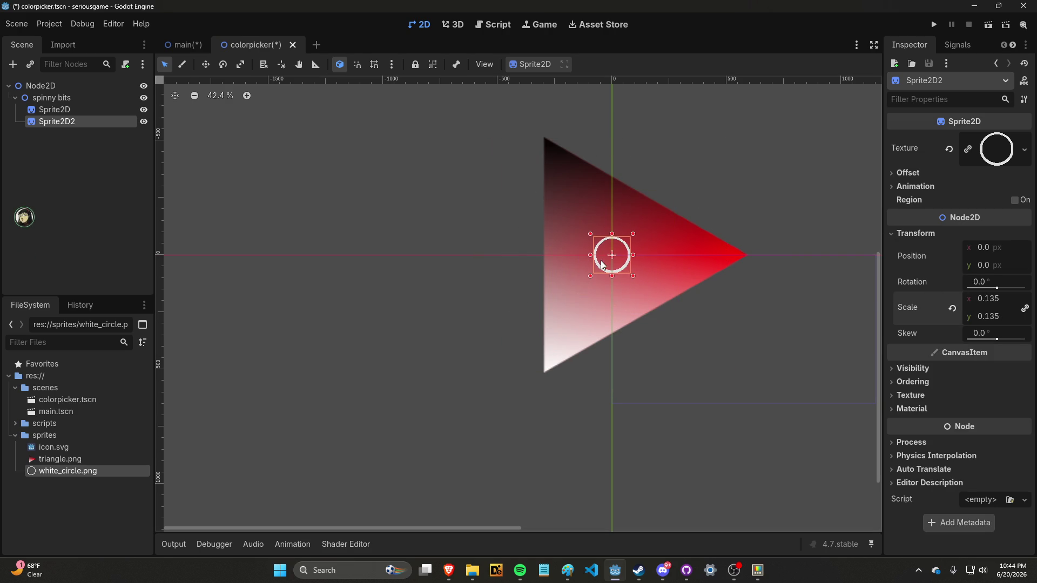
{"action": "left_click_drag", "start_coordinate": [610, 254], "coordinate": [775, 273]}
Move the small ring to the triangle's right tip at x 677, then select Node2D.
{"action": "left_click", "coordinate": [621, 272]}
{"action": "left_click", "coordinate": [777, 296]}
{"action": "scroll", "coordinate": [778, 296], "scroll_direction": "up", "scroll_amount": 3}
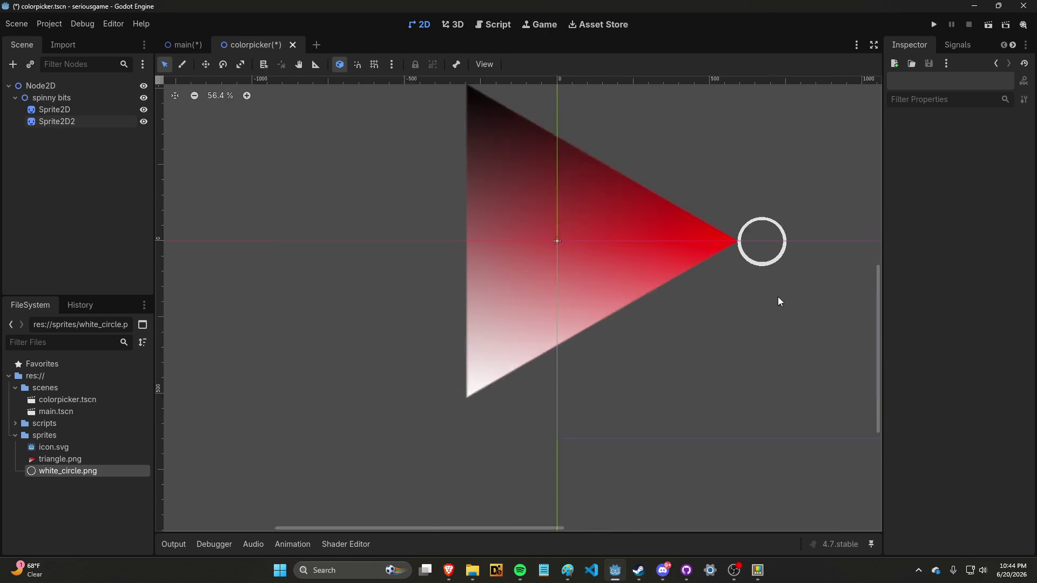
{"action": "scroll", "coordinate": [769, 289], "scroll_direction": "up", "scroll_amount": 5}
{"action": "left_click", "coordinate": [761, 229]}
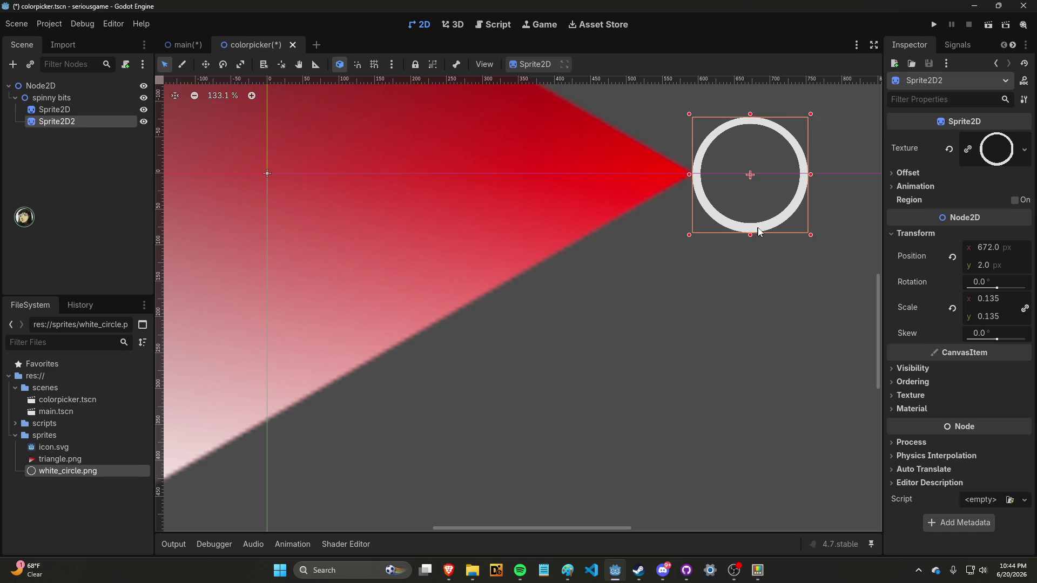
{"action": "left_click", "coordinate": [758, 262]}
{"action": "scroll", "coordinate": [758, 263], "scroll_direction": "down", "scroll_amount": 10}
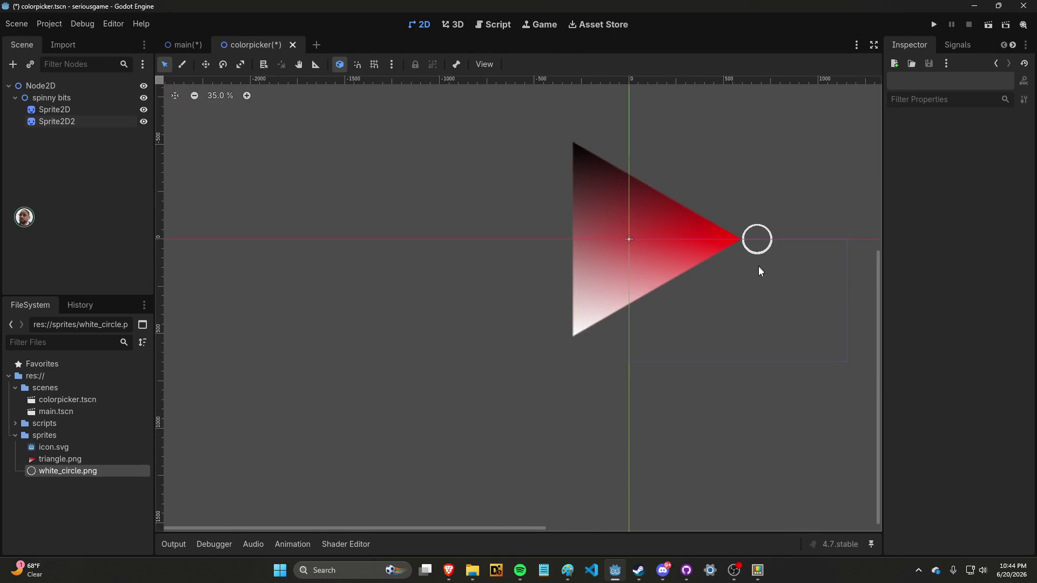
{"action": "scroll", "coordinate": [776, 285], "scroll_direction": "up", "scroll_amount": 3}
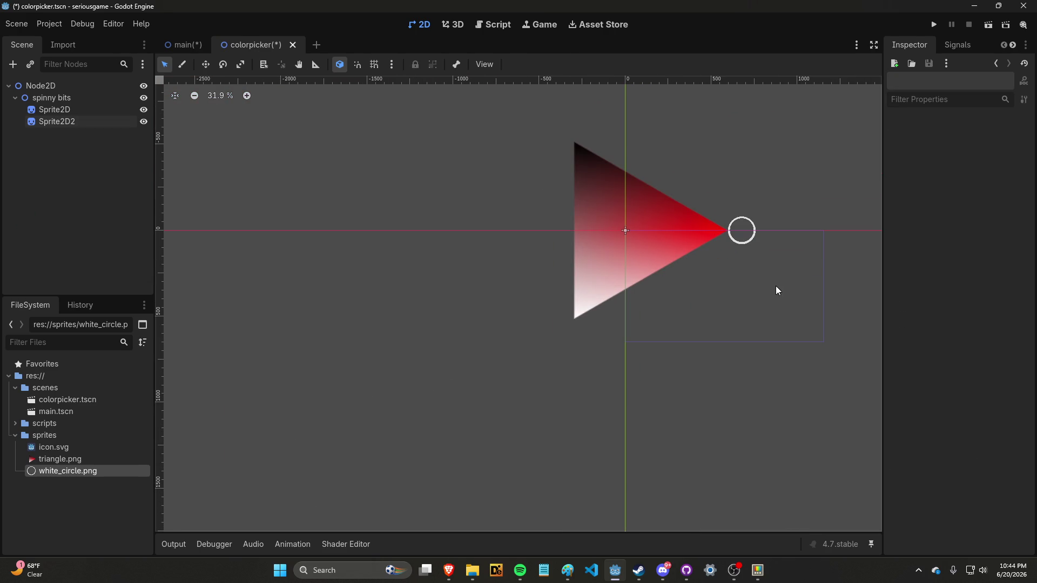
{"action": "left_click", "coordinate": [92, 86]}
Add a new Sprite2D child directly under the root Node2D.
{"action": "right_click", "coordinate": [92, 86]}
{"action": "left_click", "coordinate": [135, 98]}
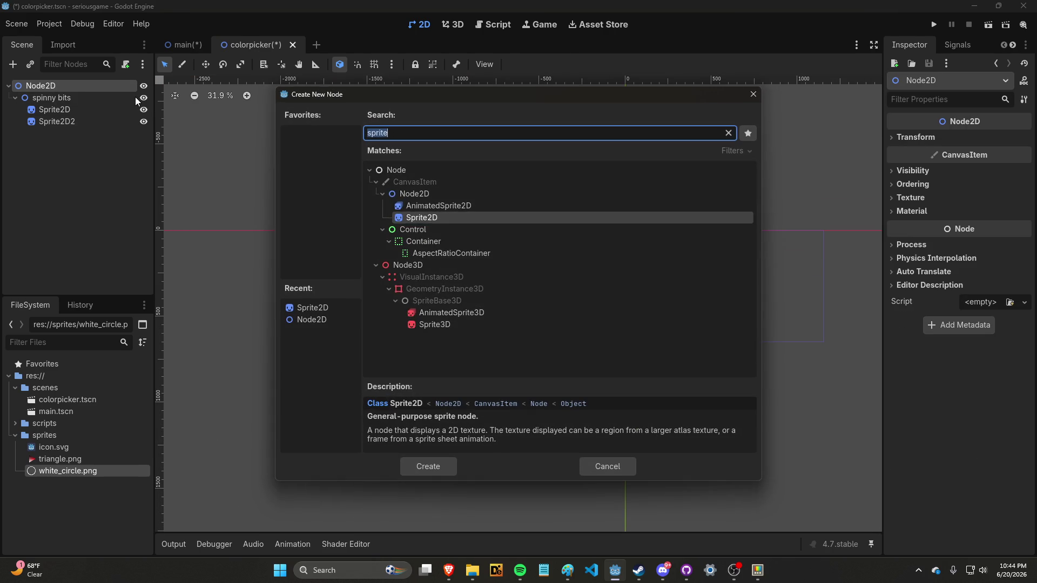
{"action": "type", "text": "sprite"}
{"action": "key", "text": "Return"}
Cycle windows to bring Photopea's ring image back to the front.
{"action": "key", "text": "alt+Tab"}
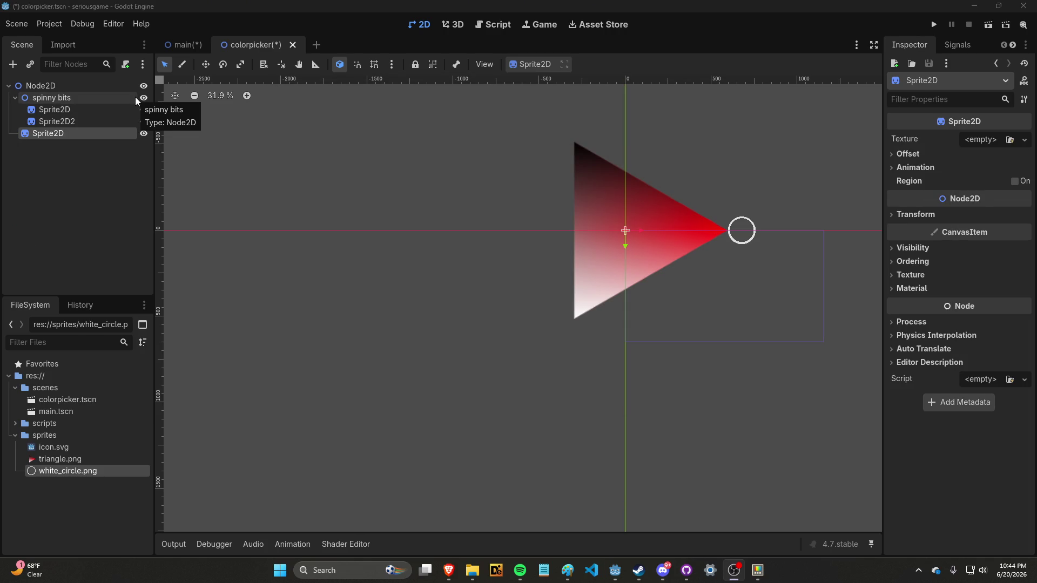
{"action": "left_click", "coordinate": [473, 570]}
{"action": "key", "text": "alt+Tab"}
{"action": "key", "text": "Tab"}
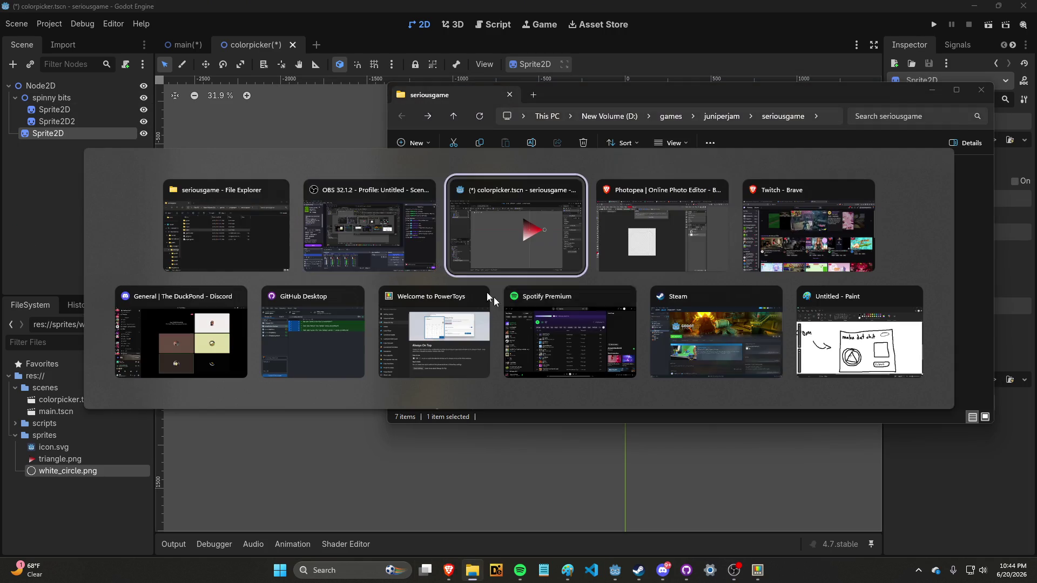
{"action": "key", "text": "alt+Tab"}
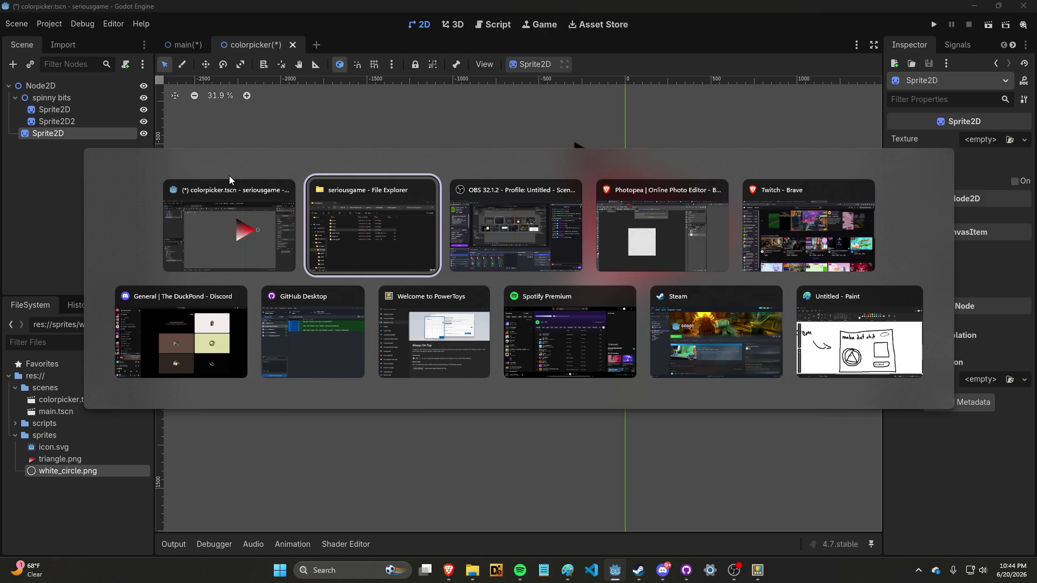
{"action": "key", "text": "Tab"}
{"action": "key", "text": "Tab"}
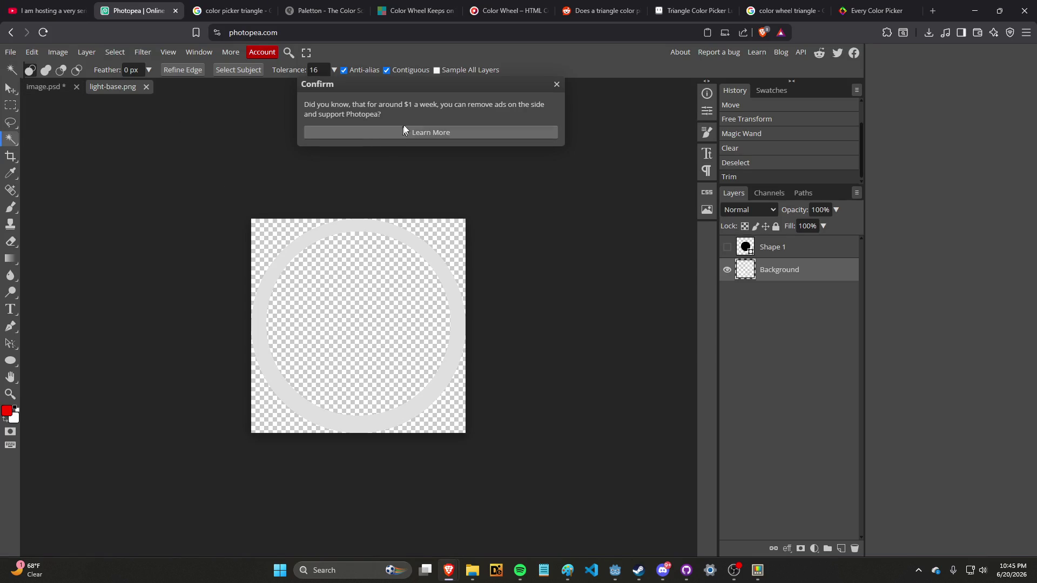
Dismiss Photopea's prompt and export the colour-wheel image.psd as a PNG.
{"action": "left_click", "coordinate": [557, 84]}
{"action": "left_click", "coordinate": [47, 87]}
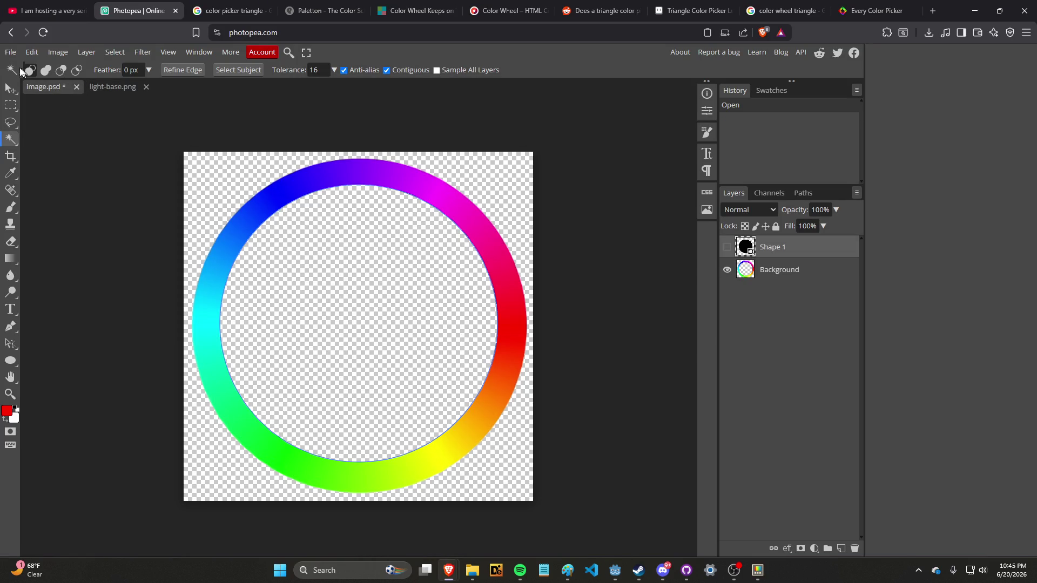
{"action": "left_click", "coordinate": [10, 52]}
{"action": "mouse_move", "coordinate": [74, 215]}
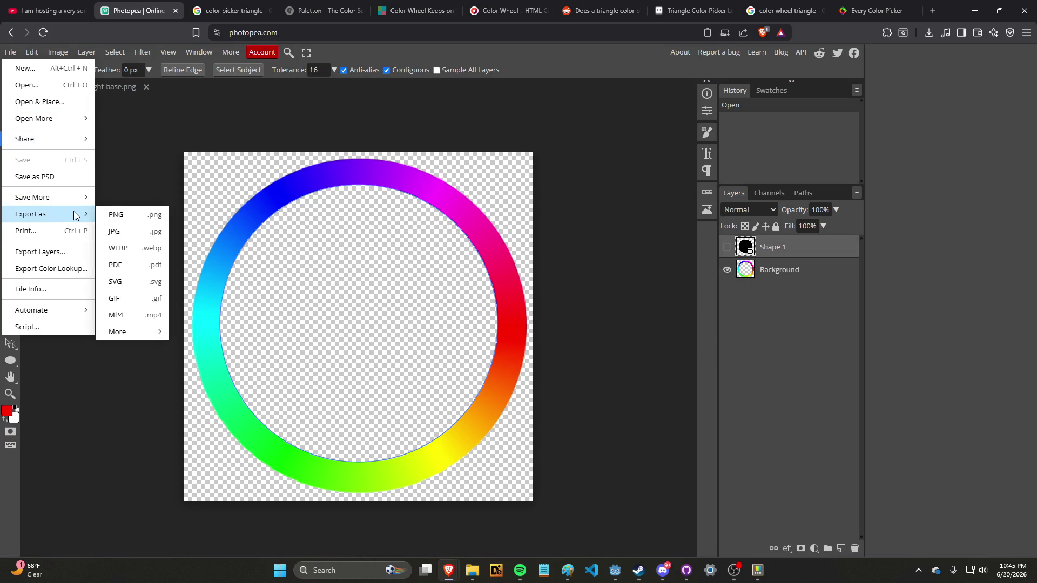
{"action": "left_click", "coordinate": [132, 217]}
{"action": "left_click", "coordinate": [429, 288]}
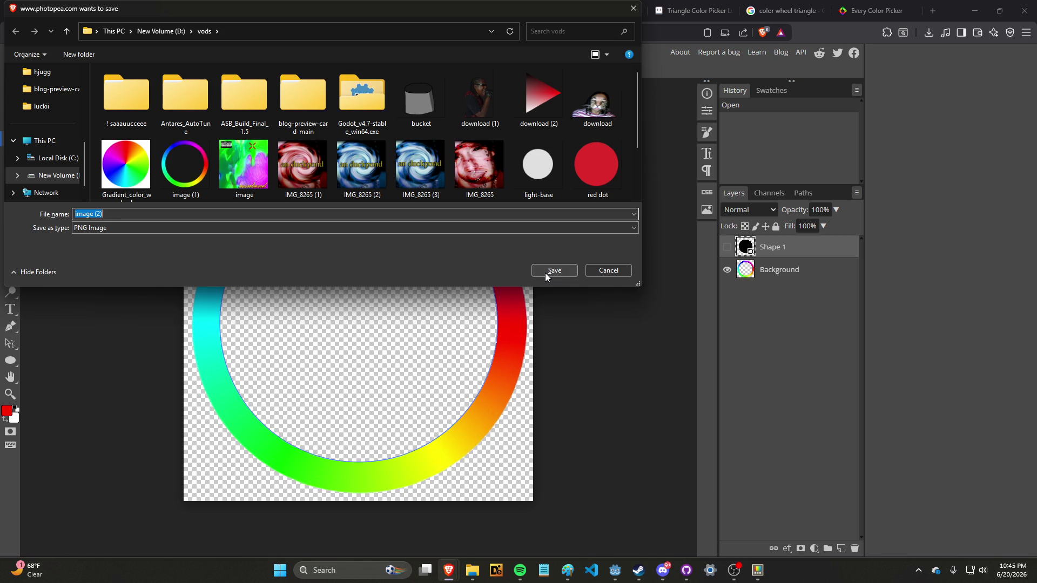
Carry the saved PNG across to the Godot window.
{"action": "mouse_move", "coordinate": [205, 162]}
{"action": "left_mouse_down"}
{"action": "mouse_move", "coordinate": [522, 543]}
{"action": "mouse_move", "coordinate": [264, 384]}
{"action": "left_mouse_up"}
{"action": "key", "text": "alt+Tab"}
{"action": "key", "text": "Tab"}
{"action": "key", "text": "Tab"}
{"action": "key", "text": "shift+Tab"}
{"action": "key", "text": "shift+Tab"}
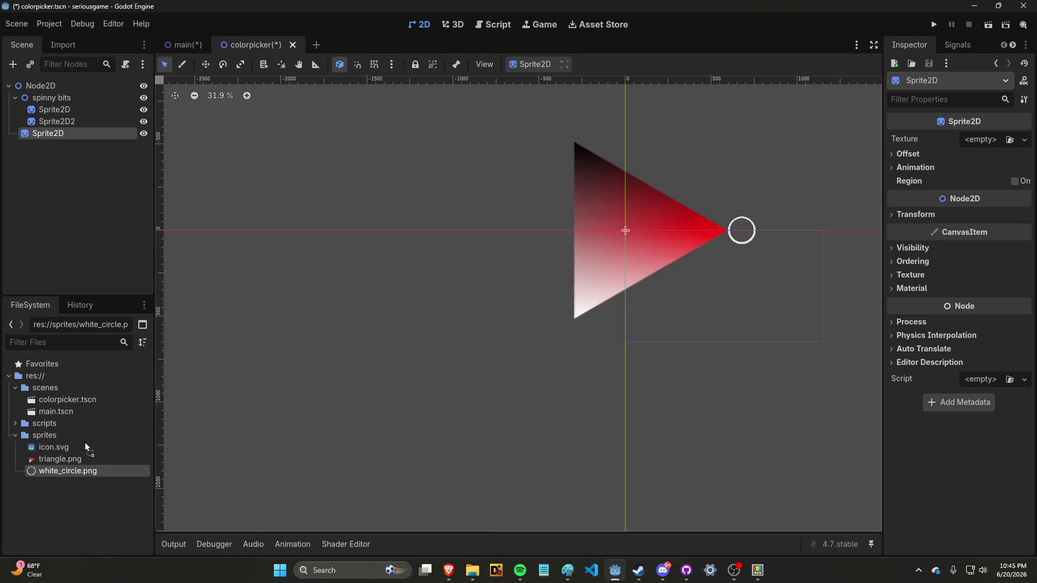
Import the colour-wheel PNG into the sprites folder and rename it color_circle.png.
{"action": "mouse_move", "coordinate": [86, 442]}
{"action": "left_mouse_down"}
{"action": "mouse_move", "coordinate": [50, 436]}
{"action": "mouse_move", "coordinate": [186, 446]}
{"action": "mouse_move", "coordinate": [329, 395]}
{"action": "mouse_move", "coordinate": [46, 456]}
{"action": "left_mouse_up"}
{"action": "right_click", "coordinate": [46, 456]}
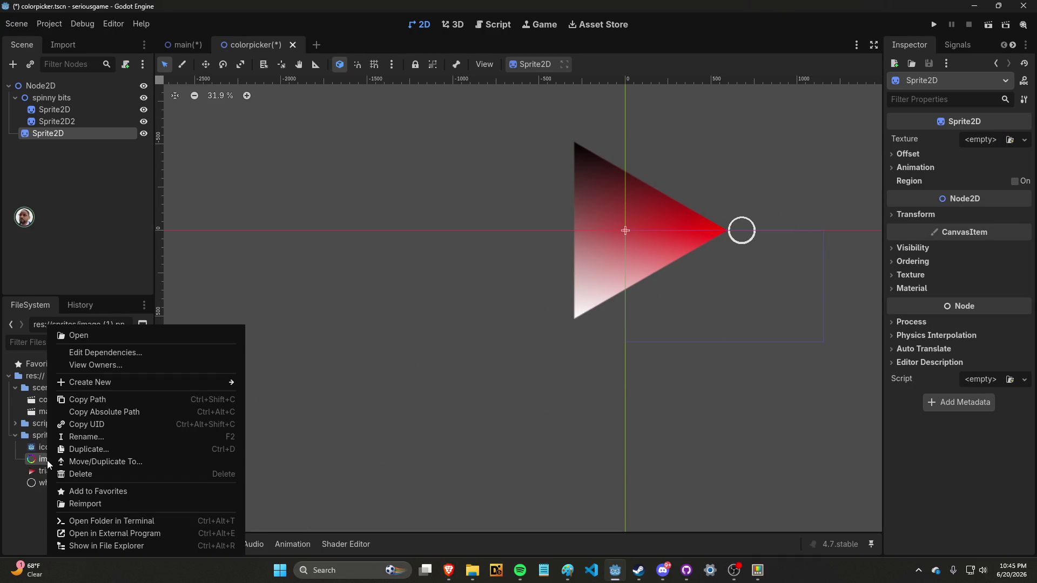
{"action": "left_click", "coordinate": [82, 435]}
{"action": "type", "text": "cir"}
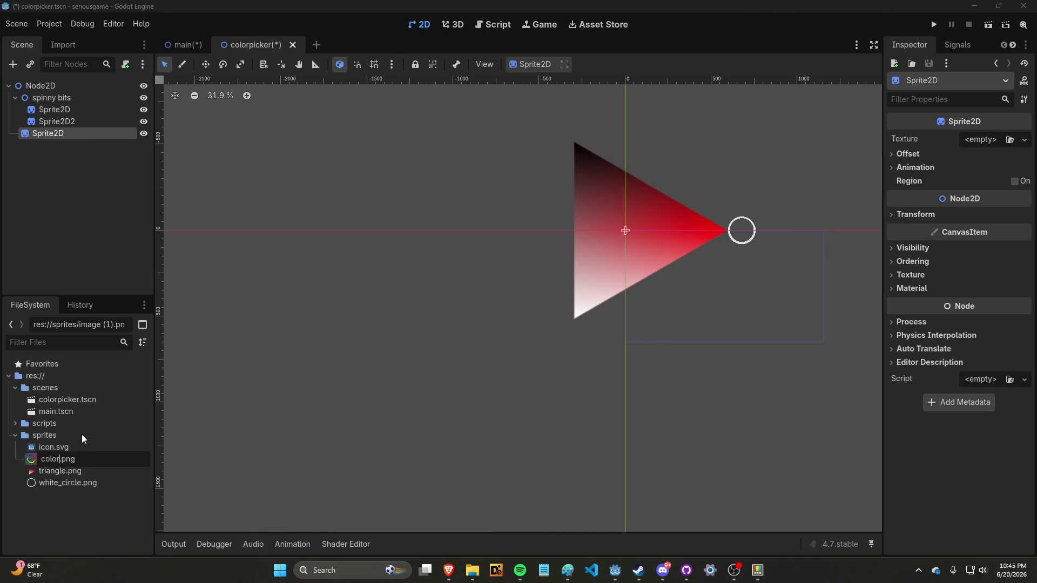
{"action": "type", "text": "cle"}
{"action": "key", "text": "Return"}
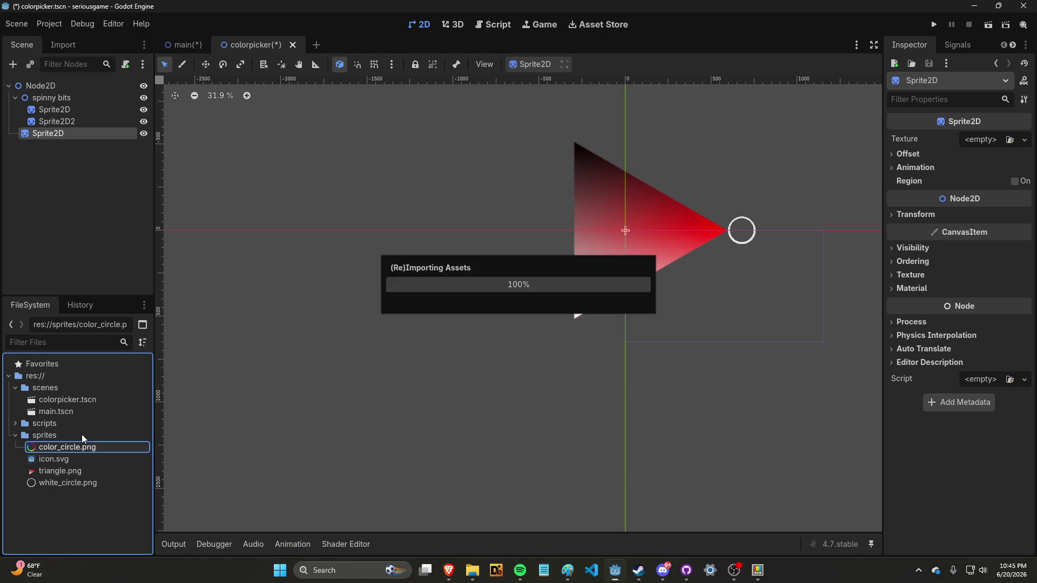
Assign color_circle.png as the new Sprite2D's texture and scale it to about 2.345.
{"action": "mouse_move", "coordinate": [73, 452]}
{"action": "left_mouse_down"}
{"action": "mouse_move", "coordinate": [213, 308]}
{"action": "mouse_move", "coordinate": [580, 162]}
{"action": "mouse_move", "coordinate": [938, 132]}
{"action": "mouse_move", "coordinate": [980, 139]}
{"action": "left_mouse_up"}
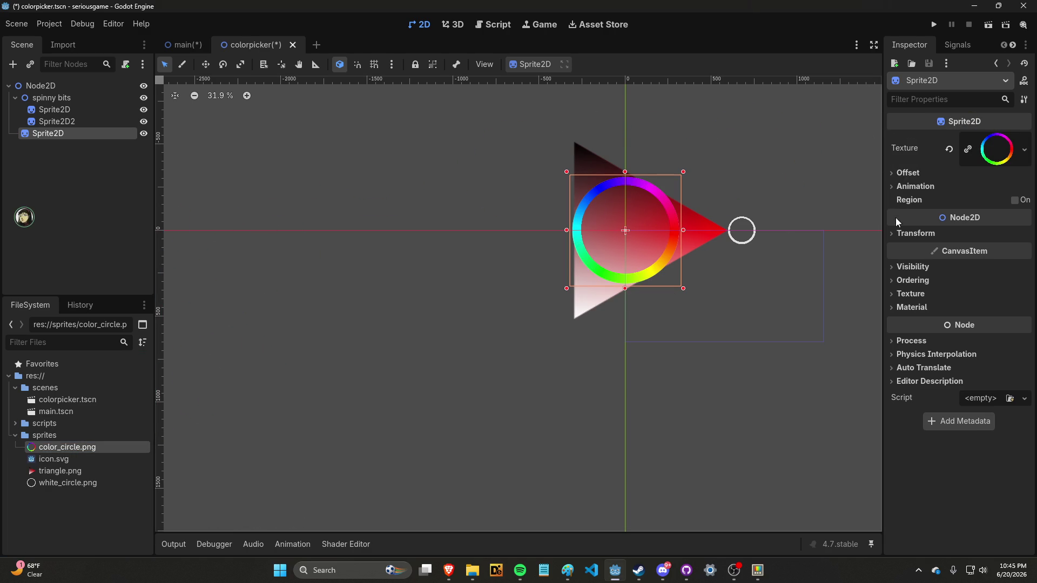
{"action": "left_click", "coordinate": [902, 234]}
{"action": "left_click_drag", "start_coordinate": [979, 301], "coordinate": [1022, 301]}
Reorder the colour-wheel sprite to be Node2D's first child, above spinny bits.
{"action": "left_click", "coordinate": [796, 406]}
{"action": "scroll", "coordinate": [711, 419], "scroll_direction": "up", "scroll_amount": 2}
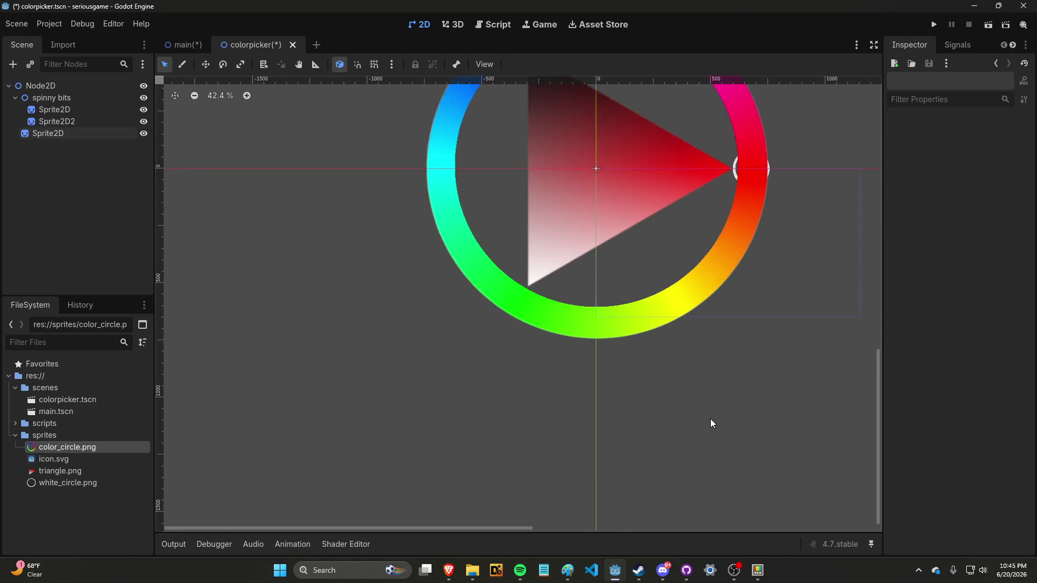
{"action": "scroll", "coordinate": [670, 270], "scroll_direction": "down", "scroll_amount": 2}
{"action": "left_click", "coordinate": [651, 232]}
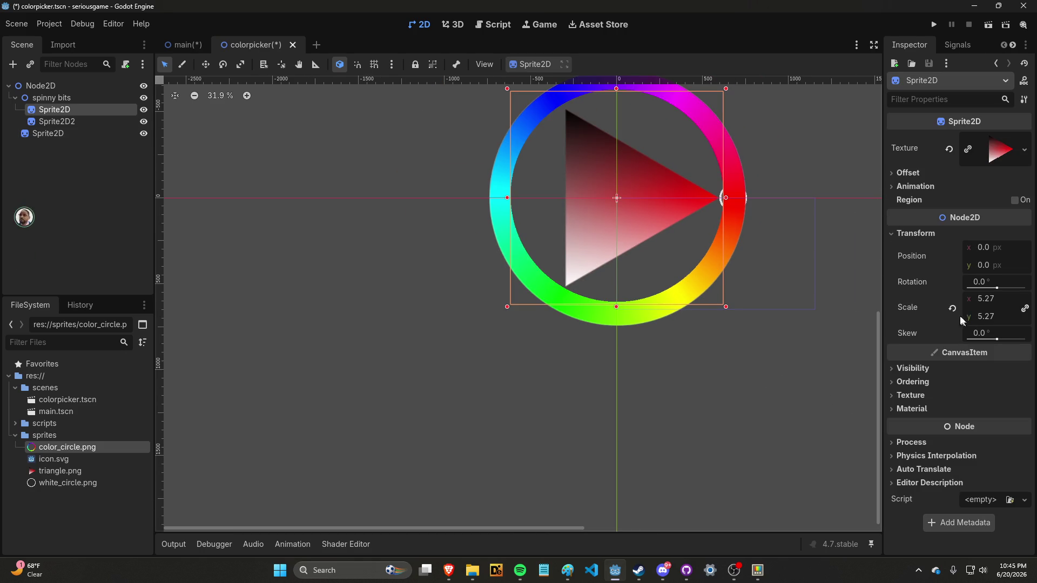
{"action": "scroll", "coordinate": [690, 214], "scroll_direction": "down", "scroll_amount": 2}
{"action": "scroll", "coordinate": [718, 193], "scroll_direction": "up", "scroll_amount": 5}
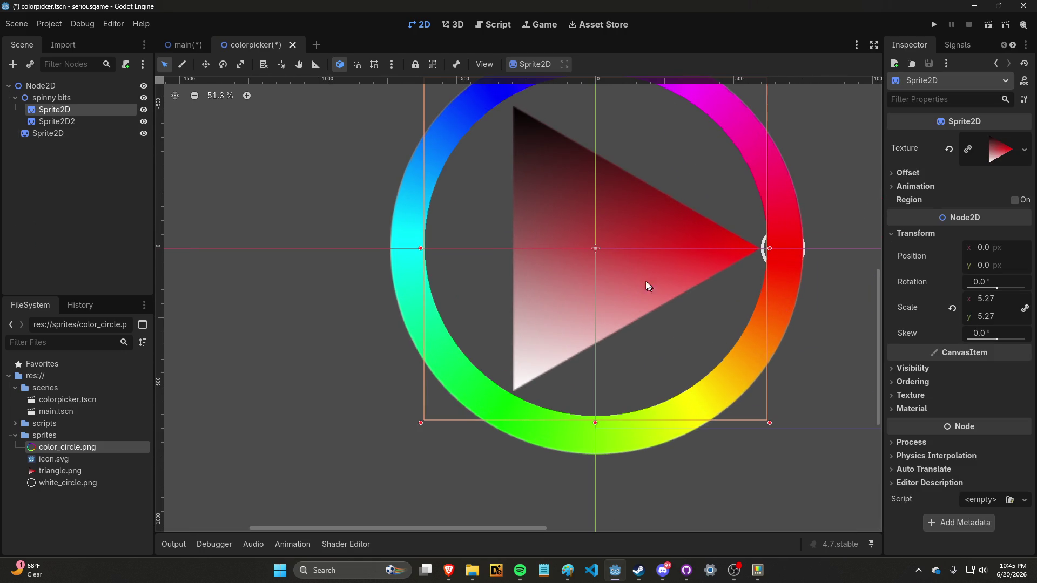
{"action": "left_click_drag", "start_coordinate": [73, 132], "coordinate": [72, 89]}
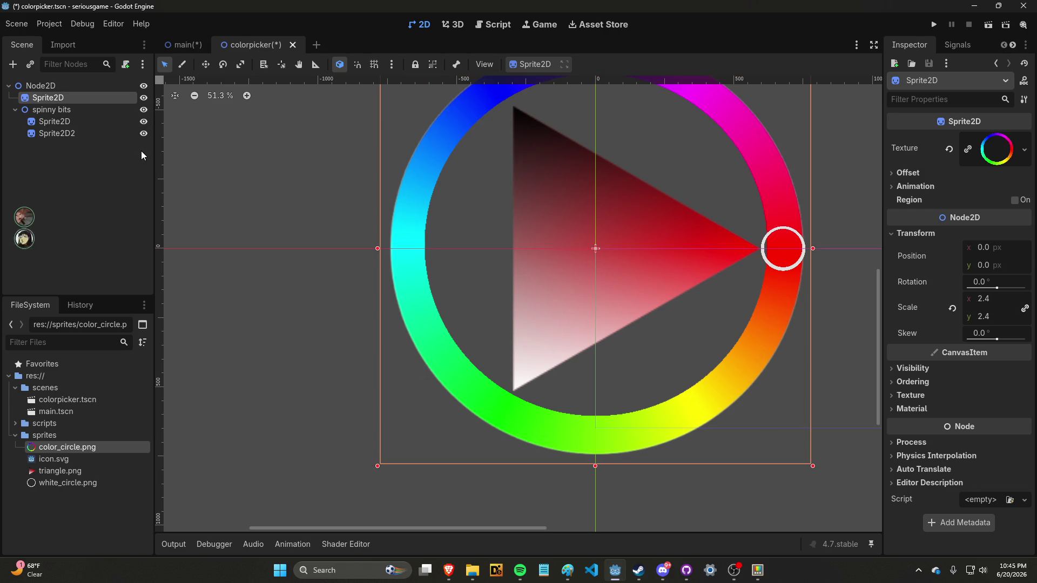
Scale the small white ring (Sprite2D2) to 0.11 and nudge it to x 684.
{"action": "left_click", "coordinate": [84, 136]}
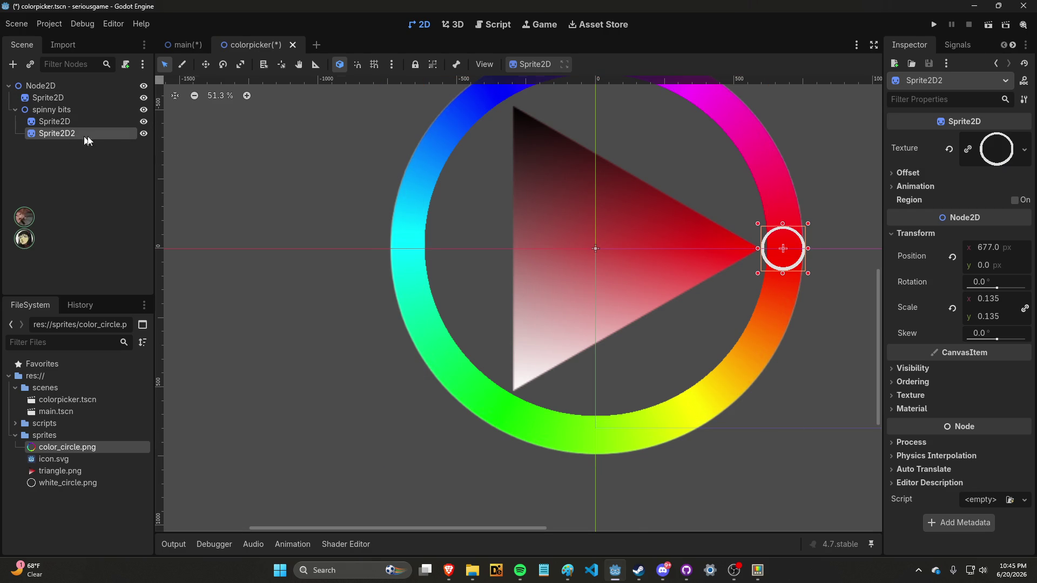
{"action": "scroll", "coordinate": [767, 242], "scroll_direction": "up", "scroll_amount": 6}
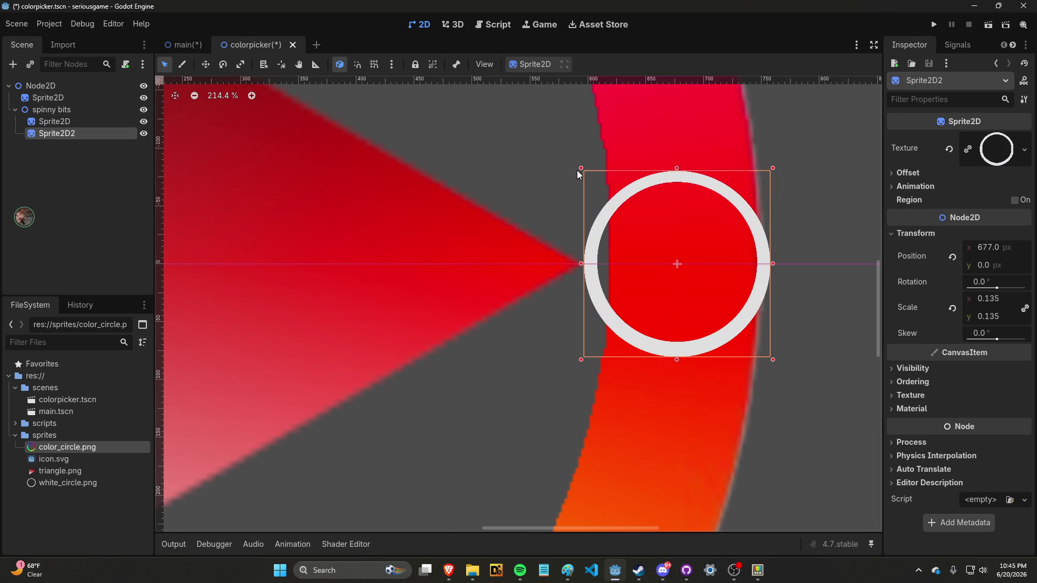
{"action": "left_click_drag", "start_coordinate": [581, 171], "coordinate": [598, 178]}
{"action": "key", "text": "ctrl+z"}
{"action": "mouse_move", "coordinate": [975, 306]}
{"action": "left_mouse_down"}
{"action": "mouse_move", "coordinate": [951, 306]}
{"action": "mouse_move", "coordinate": [977, 306]}
{"action": "mouse_move", "coordinate": [966, 306]}
{"action": "left_mouse_up"}
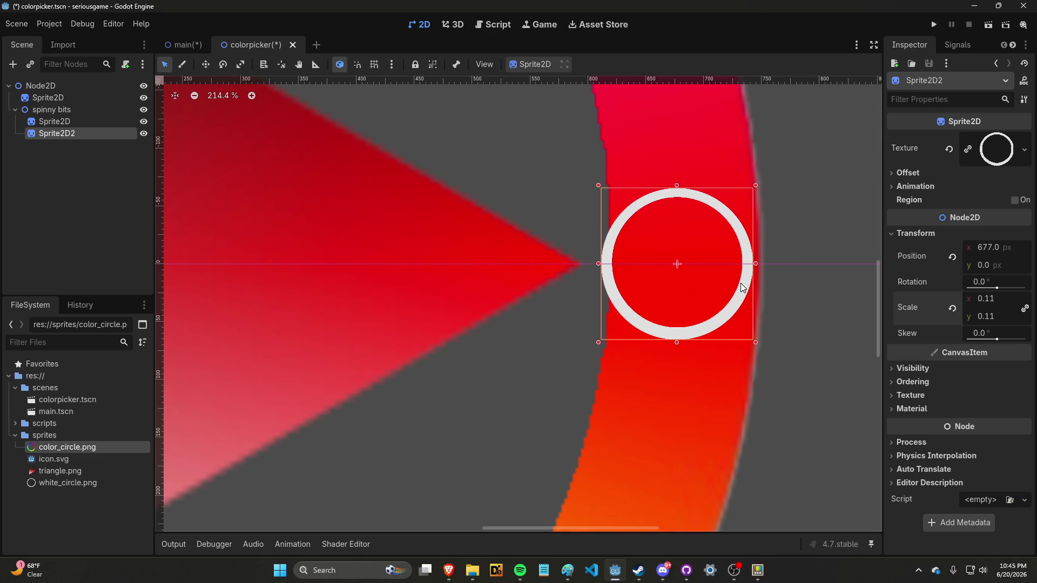
{"action": "left_click_drag", "start_coordinate": [740, 287], "coordinate": [750, 283]}
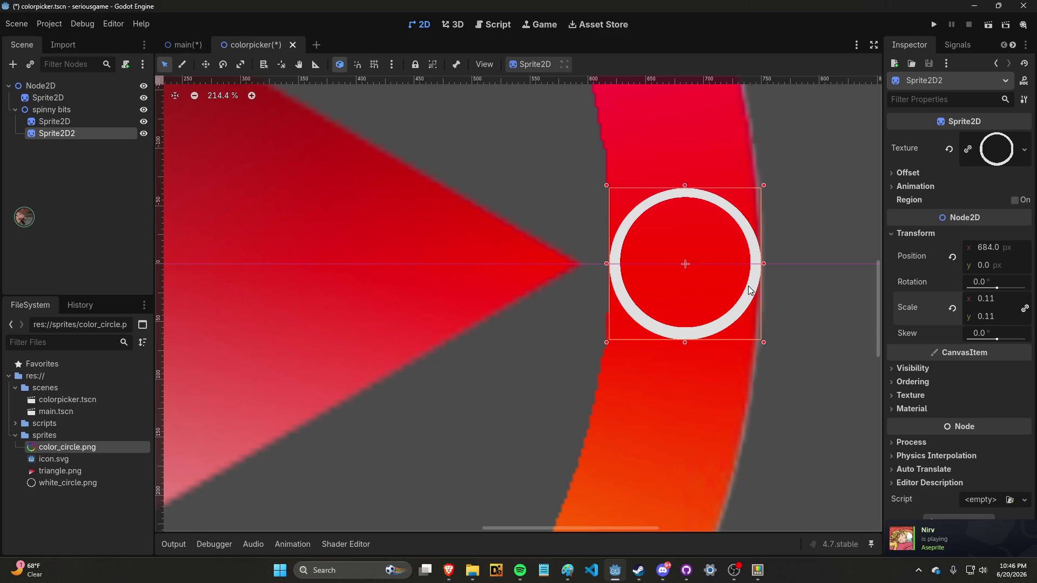
{"action": "left_click", "coordinate": [792, 304]}
{"action": "scroll", "coordinate": [792, 304], "scroll_direction": "down", "scroll_amount": 6}
{"action": "scroll", "coordinate": [792, 303], "scroll_direction": "up", "scroll_amount": 4}
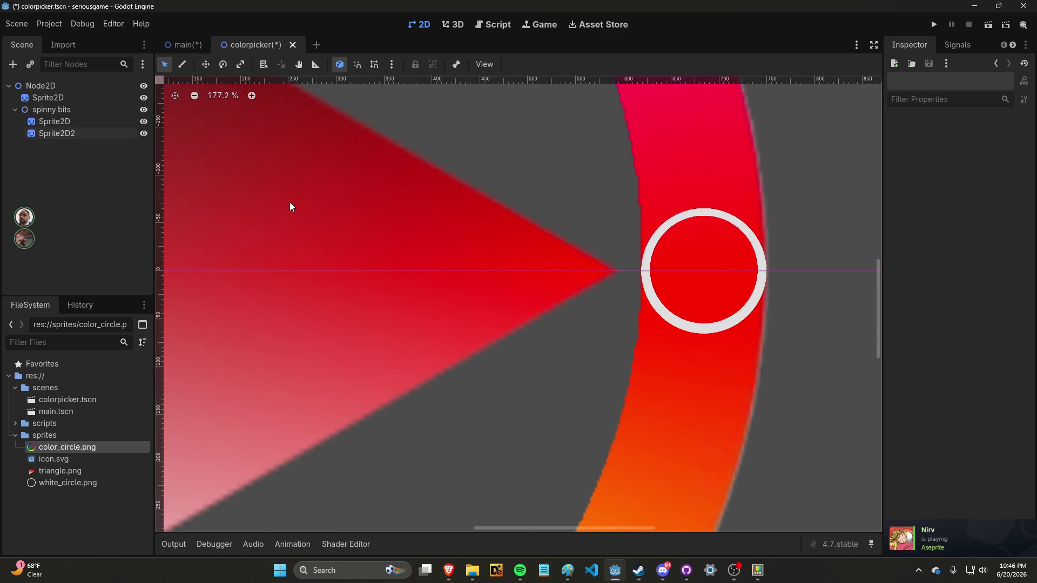
Rotate the spinny bits group to preview the ring and triangle spinning together.
{"action": "left_click", "coordinate": [52, 109]}
{"action": "scroll", "coordinate": [279, 174], "scroll_direction": "down", "scroll_amount": 15}
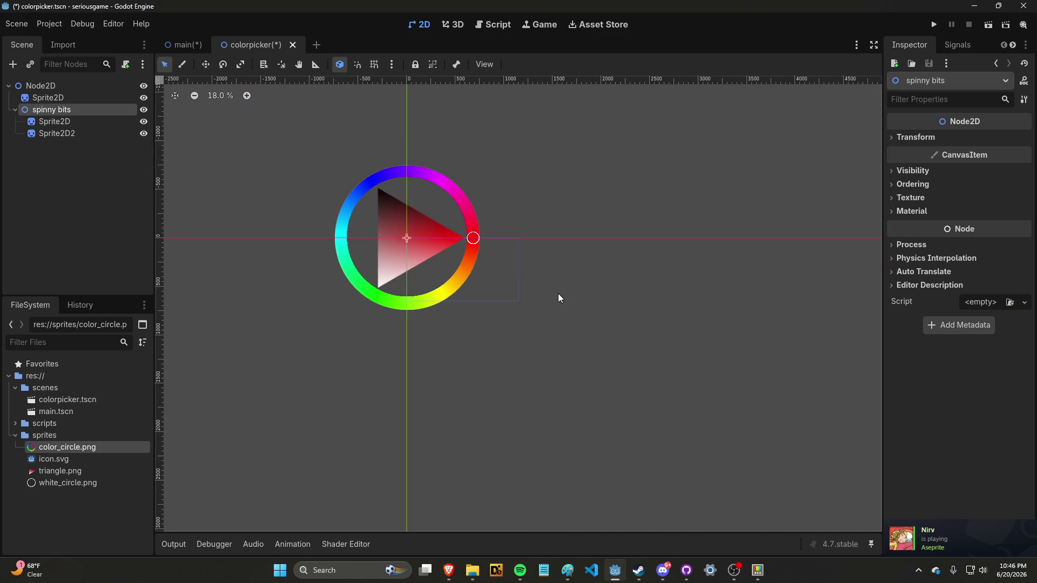
{"action": "scroll", "coordinate": [558, 298], "scroll_direction": "down", "scroll_amount": 2}
{"action": "scroll", "coordinate": [390, 208], "scroll_direction": "up", "scroll_amount": 5}
{"action": "left_click", "coordinate": [913, 137]}
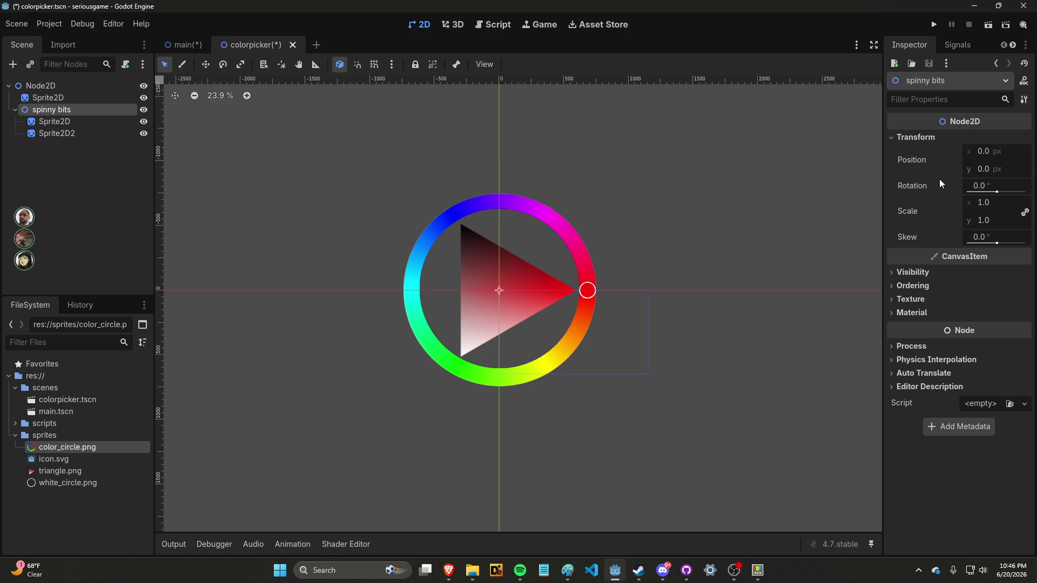
{"action": "mouse_move", "coordinate": [993, 192]}
{"action": "left_mouse_down"}
{"action": "mouse_move", "coordinate": [958, 231]}
{"action": "mouse_move", "coordinate": [1028, 244]}
{"action": "mouse_move", "coordinate": [993, 244]}
{"action": "left_mouse_up"}
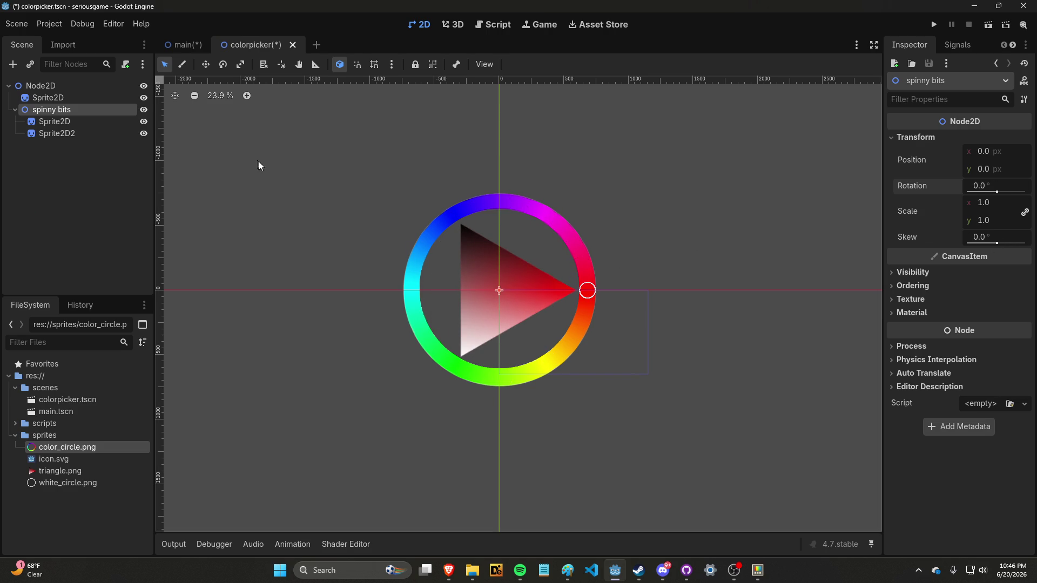
{"action": "left_click", "coordinate": [91, 133]}
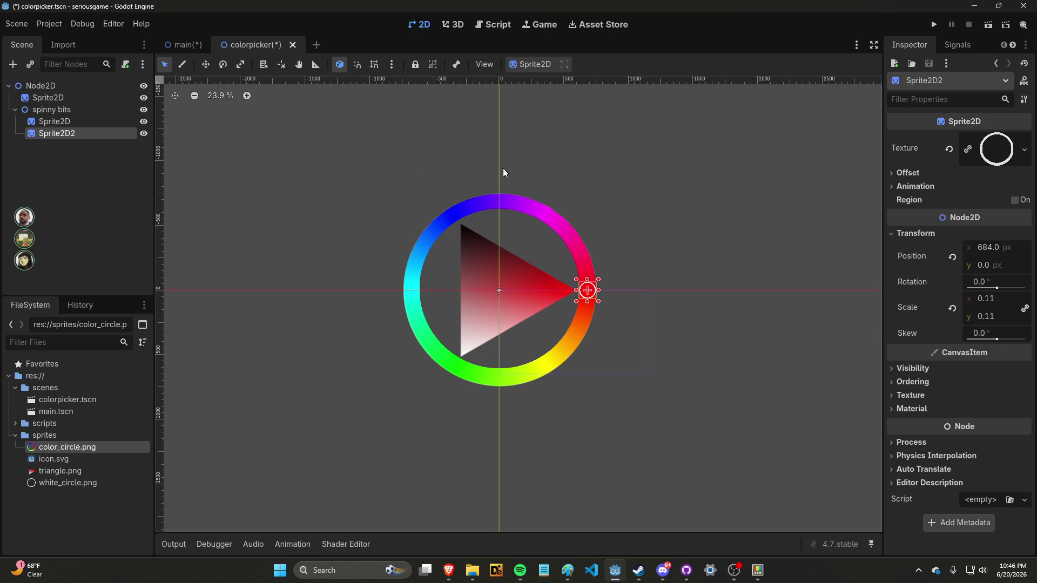
{"action": "left_click", "coordinate": [112, 185]}
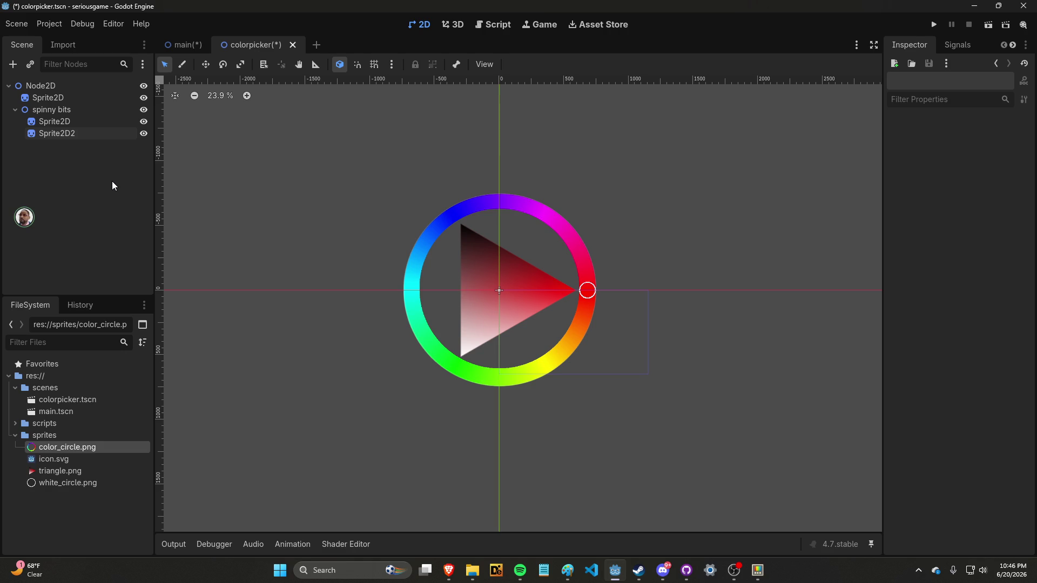
Rename the triangle sprite under spinny bits to triangle.
{"action": "left_click", "coordinate": [86, 112]}
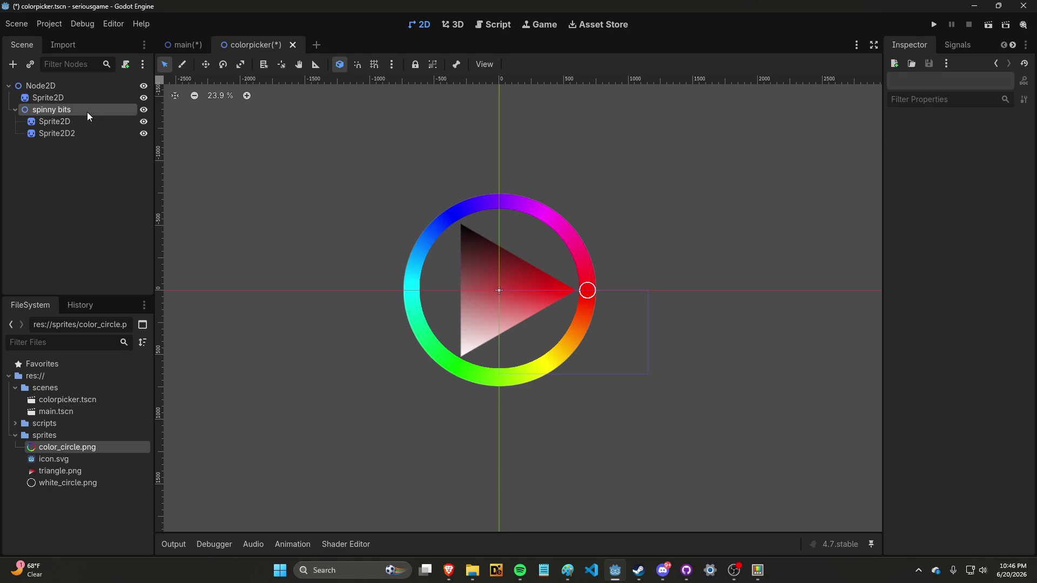
{"action": "scroll", "coordinate": [533, 300], "scroll_direction": "up", "scroll_amount": 5}
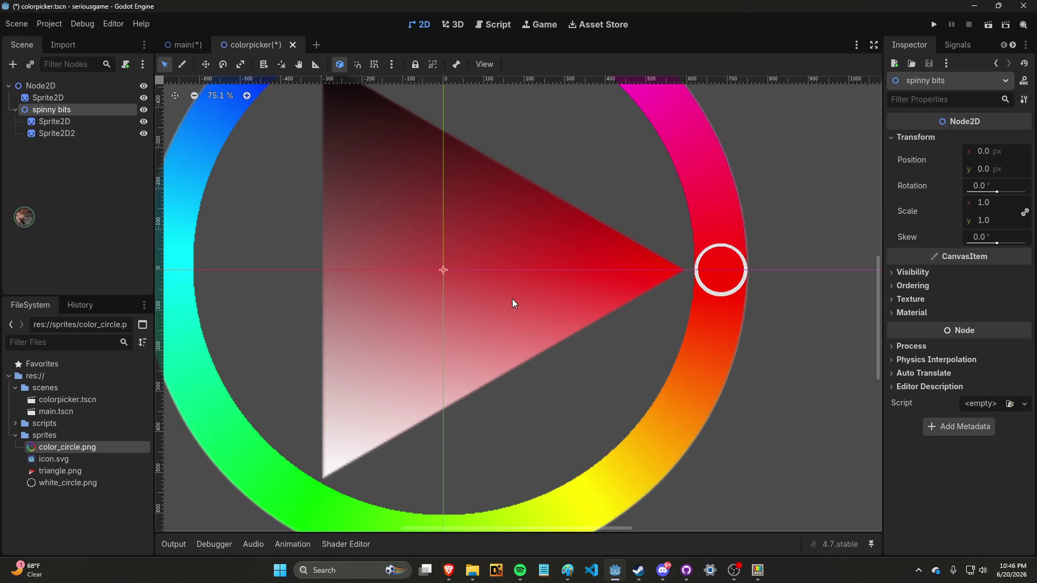
{"action": "left_click", "coordinate": [66, 133]}
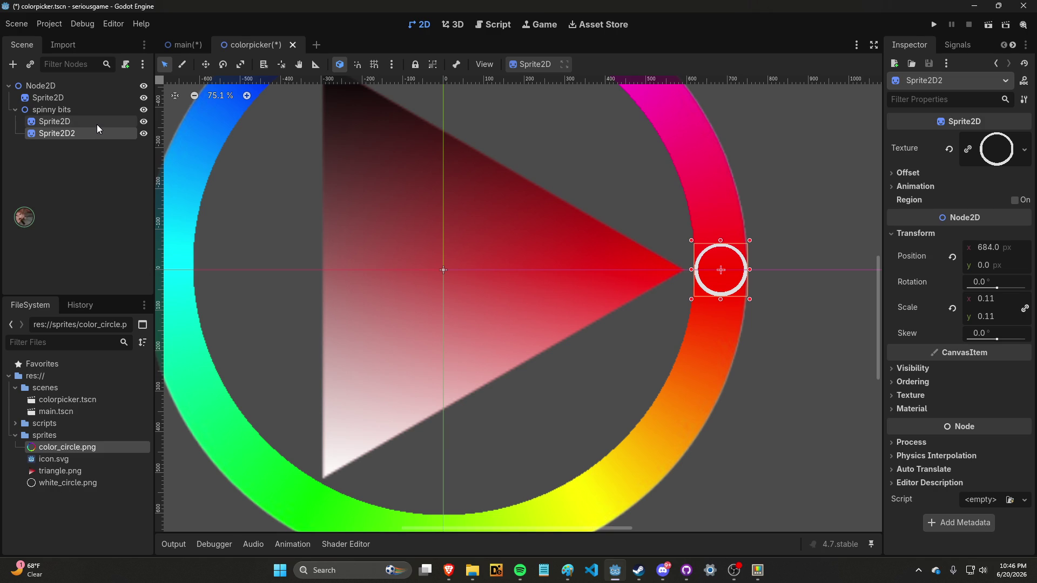
{"action": "right_click", "coordinate": [65, 121]}
{"action": "left_click", "coordinate": [141, 246]}
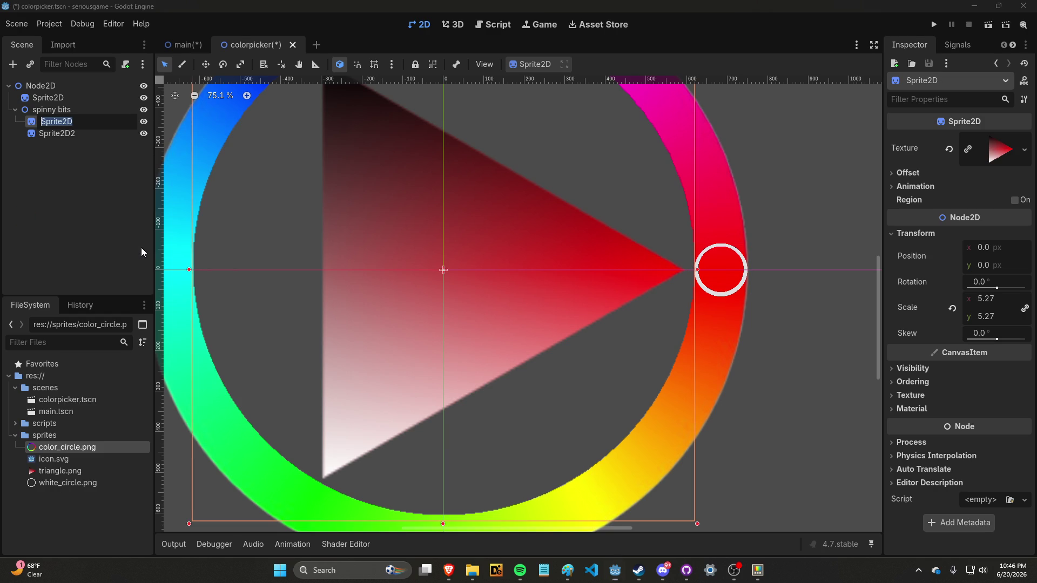
{"action": "type", "text": "triangle"}
{"action": "key", "text": "Return"}
Rename the white ring sprite Sprite2D2 to outercircle.
{"action": "right_click", "coordinate": [74, 131]}
{"action": "left_click", "coordinate": [112, 262]}
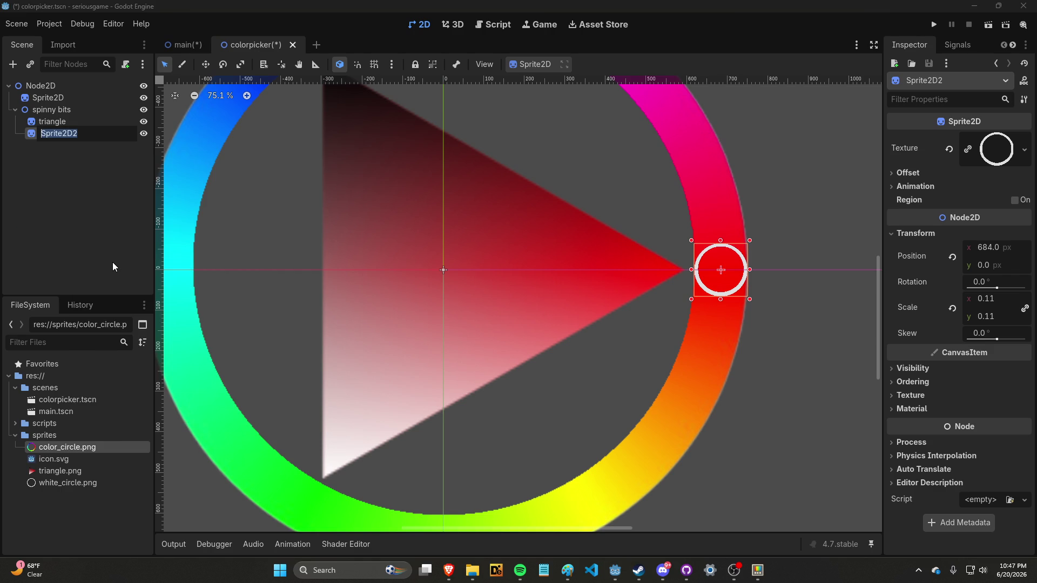
{"action": "type", "text": "circle on"}
{"action": "key", "text": "BackSpace"}
{"action": "key", "text": "BackSpace"}
{"action": "key", "text": "BackSpace"}
{"action": "type", "text": "outercircle"}
{"action": "key", "text": "Return"}
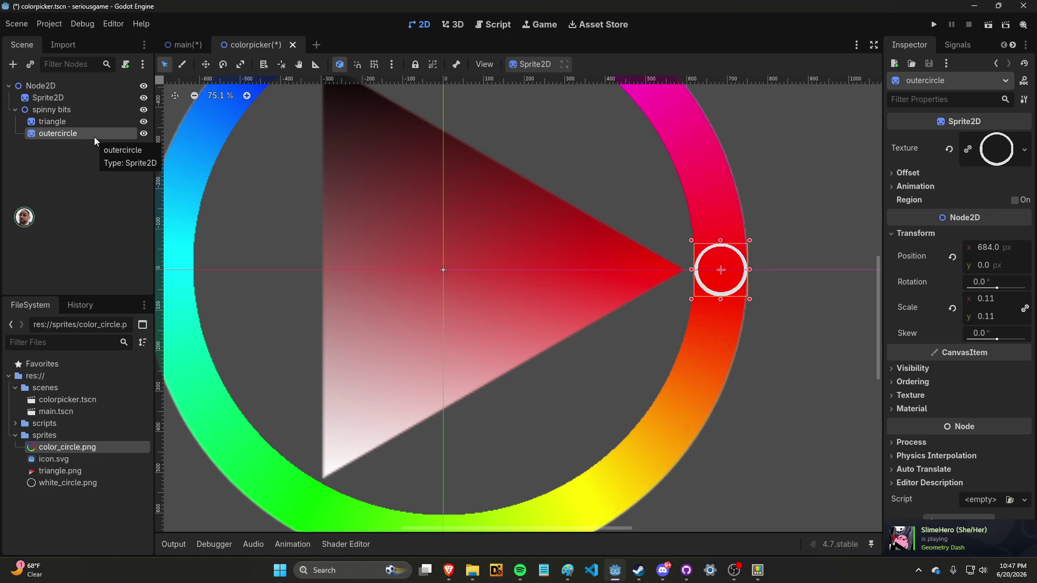
{"action": "left_click", "coordinate": [92, 125]}
Add a Sprite2D child under triangle and give it the white_circle.png texture.
{"action": "right_click", "coordinate": [92, 124]}
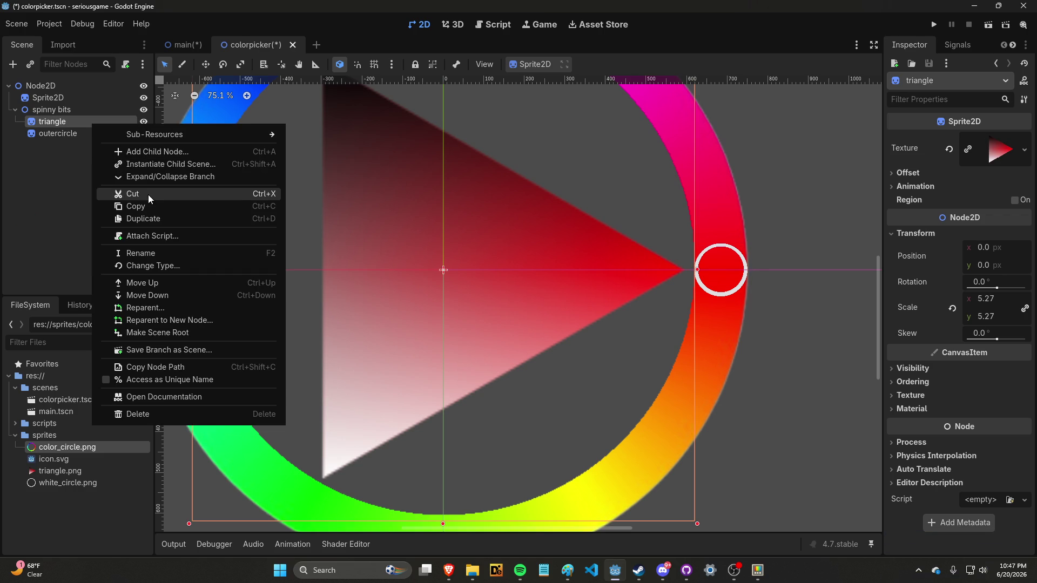
{"action": "left_click", "coordinate": [159, 154]}
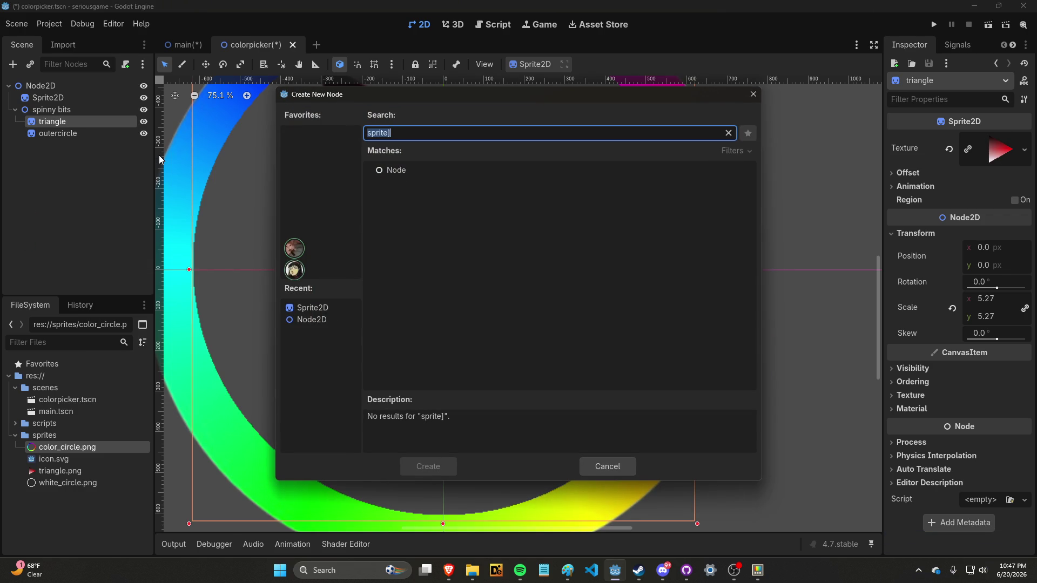
{"action": "type", "text": "sp"}
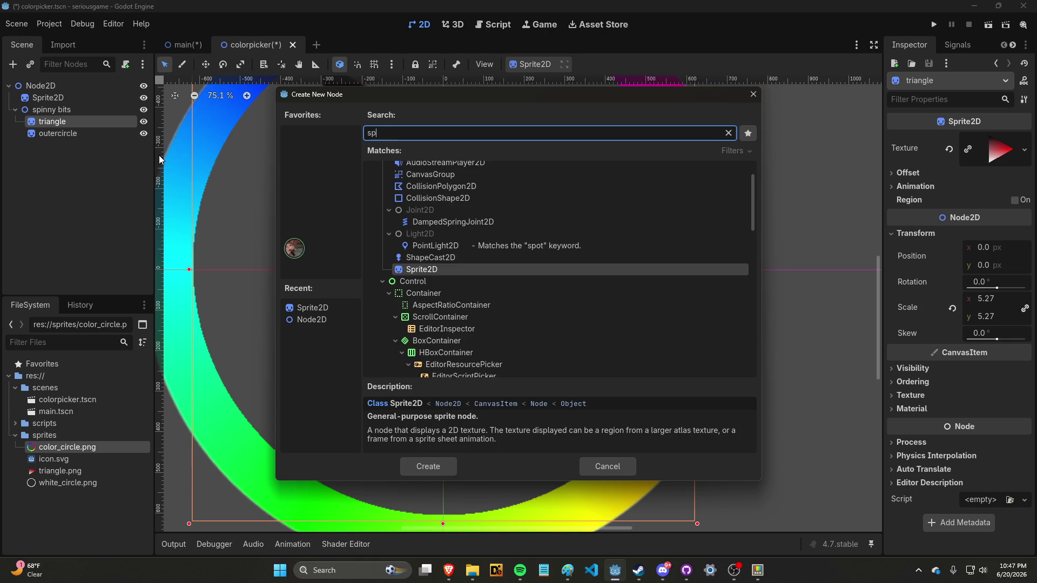
{"action": "type", "text": "rite"}
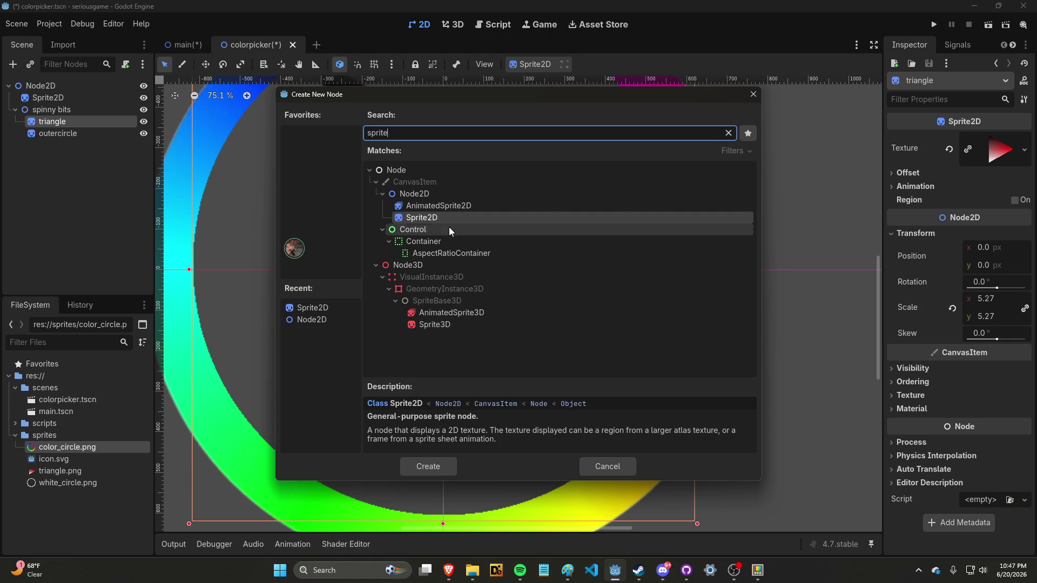
{"action": "double_click", "coordinate": [448, 223]}
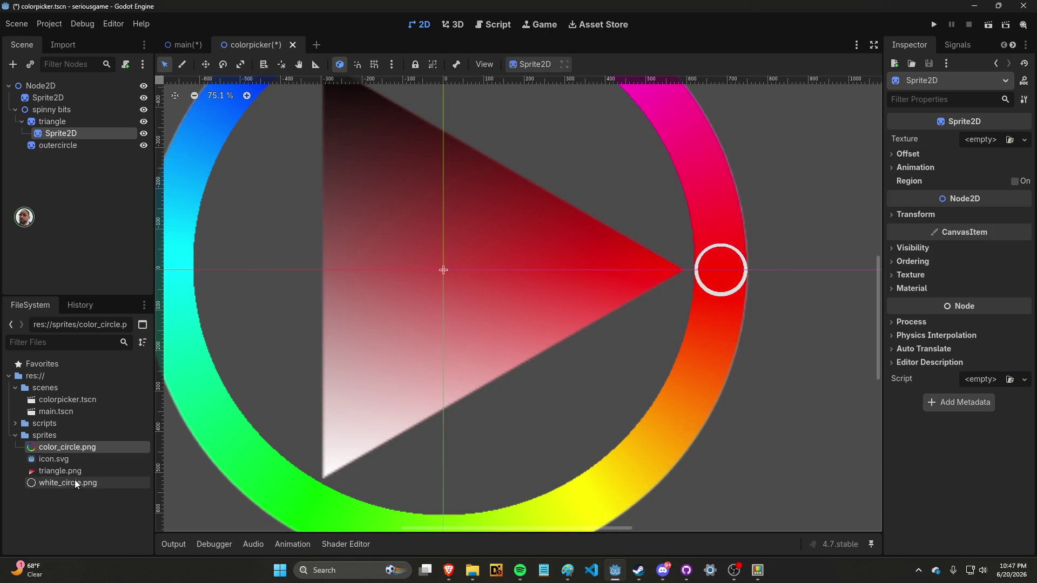
{"action": "mouse_move", "coordinate": [73, 484]}
{"action": "left_mouse_down"}
{"action": "mouse_move", "coordinate": [93, 487]}
{"action": "mouse_move", "coordinate": [821, 217]}
{"action": "mouse_move", "coordinate": [980, 139]}
{"action": "left_mouse_up"}
Select the new white circle sprite and try scales of 0.11 and 0.01.
{"action": "scroll", "coordinate": [782, 236], "scroll_direction": "down", "scroll_amount": 4}
{"action": "scroll", "coordinate": [778, 232], "scroll_direction": "down", "scroll_amount": 10}
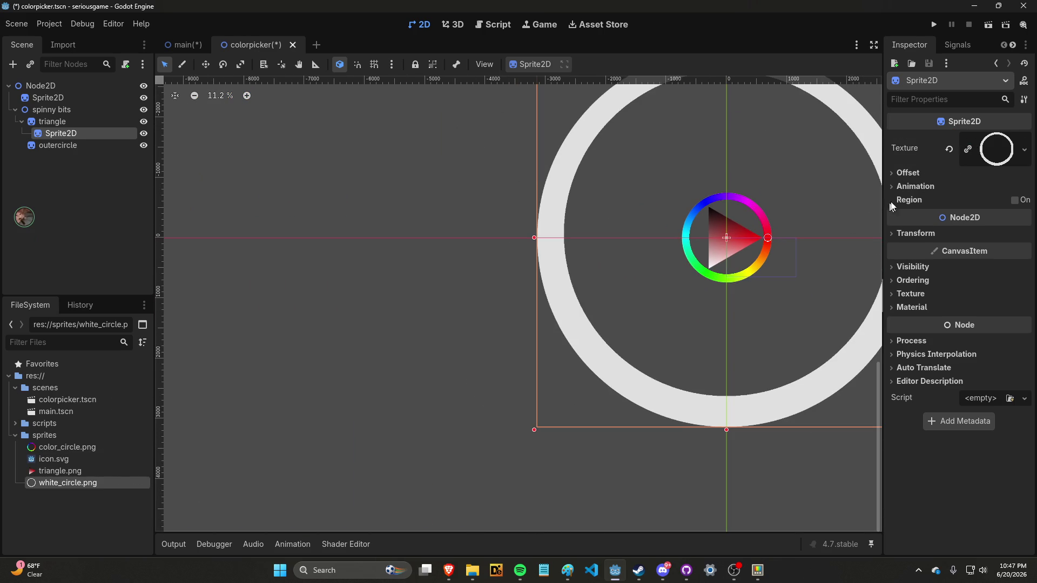
{"action": "scroll", "coordinate": [724, 250], "scroll_direction": "up", "scroll_amount": 2}
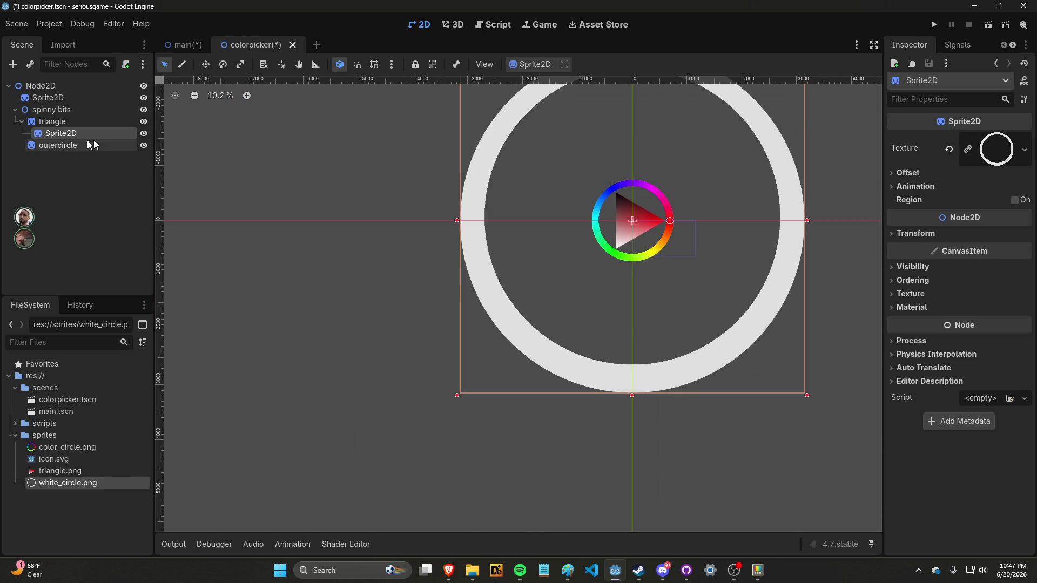
{"action": "left_click", "coordinate": [69, 146]}
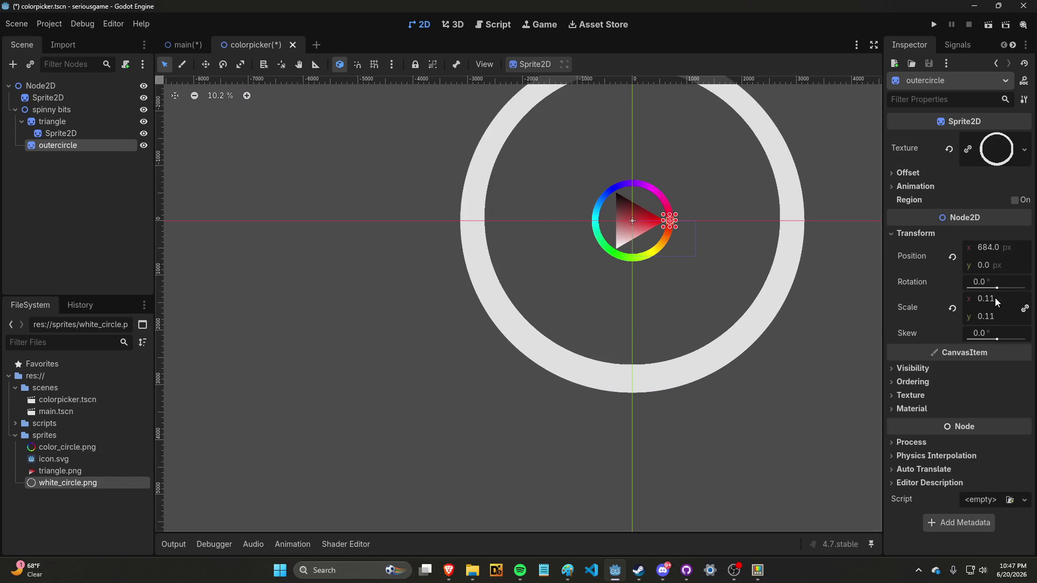
{"action": "left_click", "coordinate": [92, 135]}
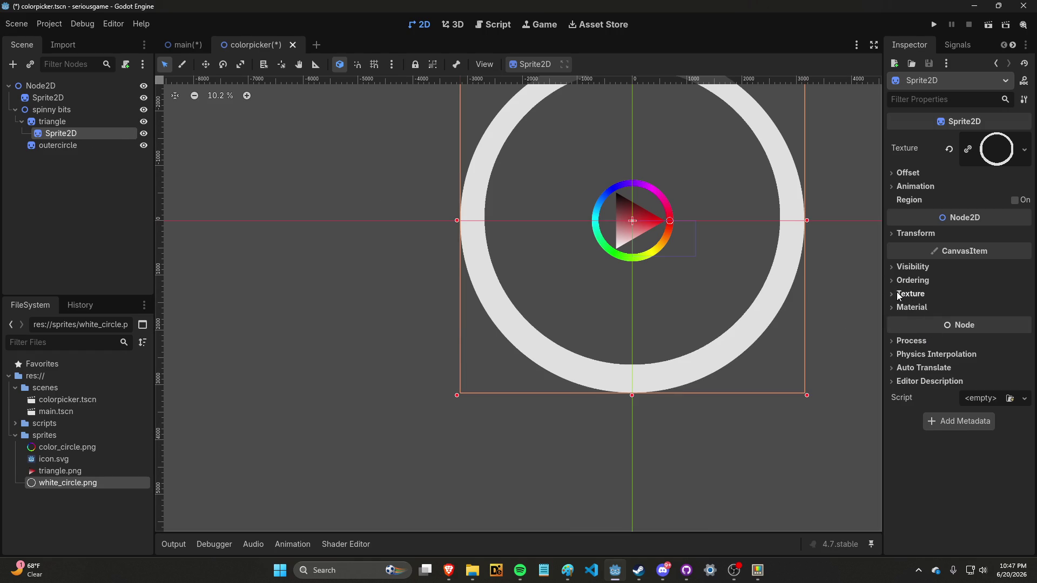
{"action": "left_click", "coordinate": [913, 233]}
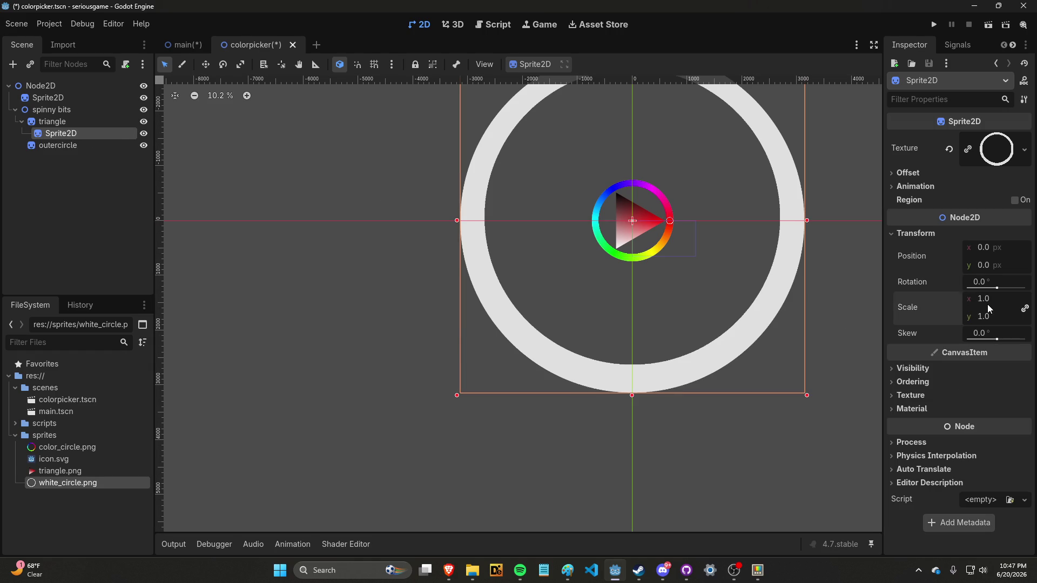
{"action": "type", "text": "0.11"}
{"action": "key", "text": "Return"}
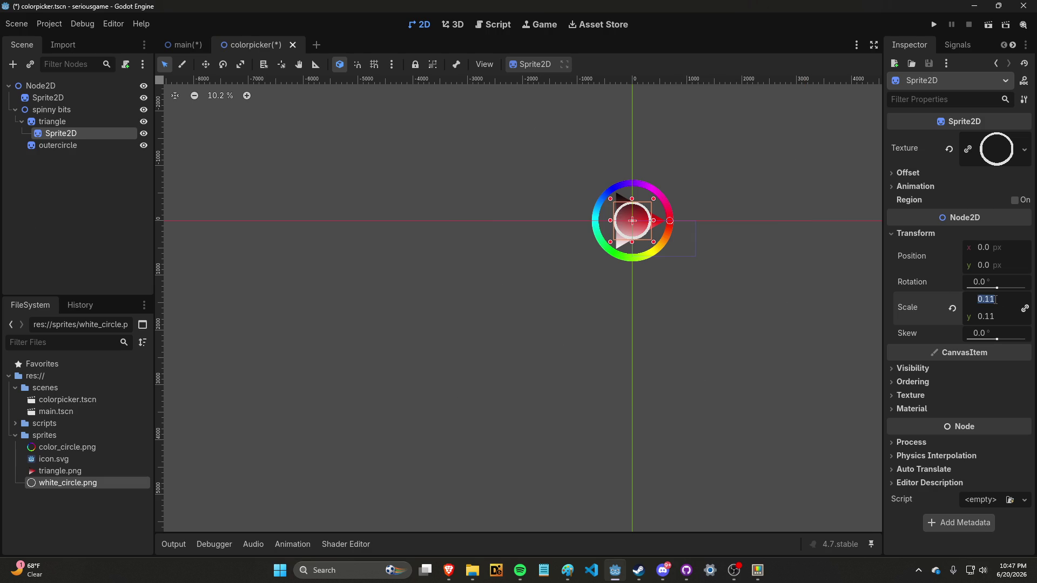
{"action": "type", "text": "0.0"}
{"action": "key", "text": "Return"}
{"action": "scroll", "coordinate": [707, 257], "scroll_direction": "up", "scroll_amount": 1}
{"action": "scroll", "coordinate": [592, 191], "scroll_direction": "up", "scroll_amount": 10}
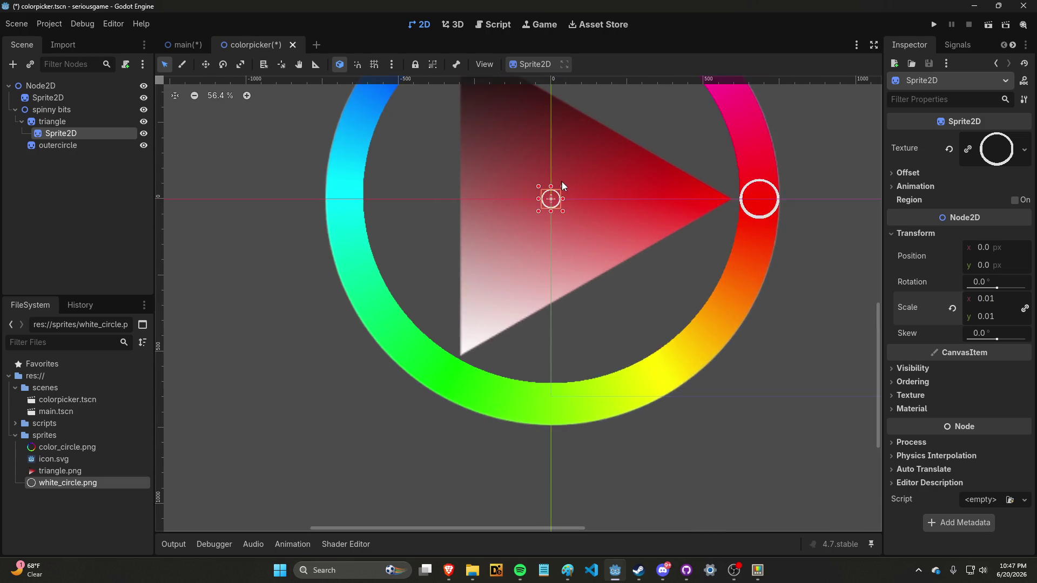
{"action": "scroll", "coordinate": [552, 186], "scroll_direction": "down", "scroll_amount": 11}
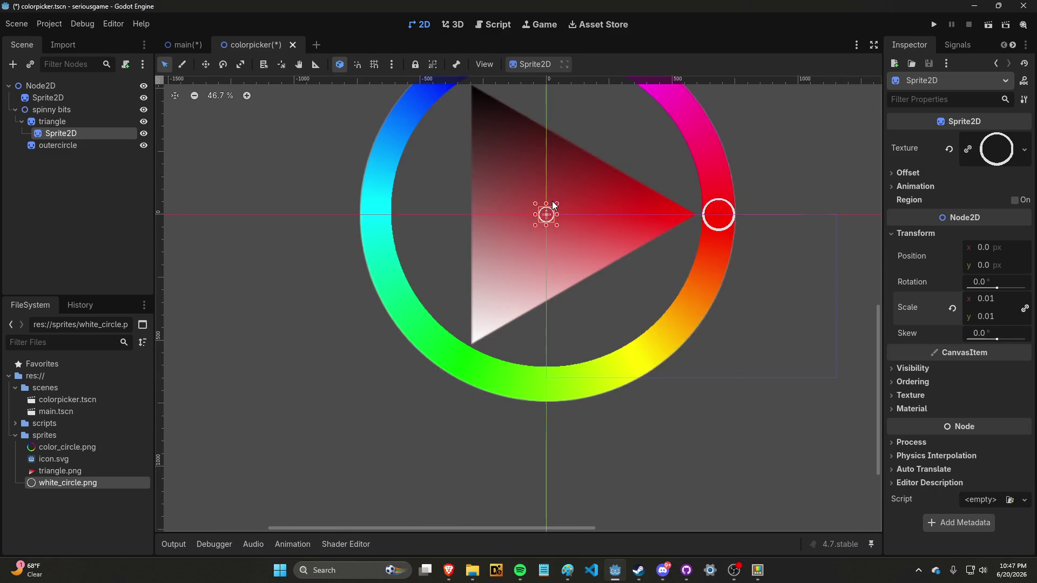
{"action": "scroll", "coordinate": [542, 366], "scroll_direction": "up", "scroll_amount": 4}
{"action": "scroll", "coordinate": [555, 215], "scroll_direction": "down", "scroll_amount": 5}
{"action": "scroll", "coordinate": [567, 173], "scroll_direction": "up", "scroll_amount": 6}
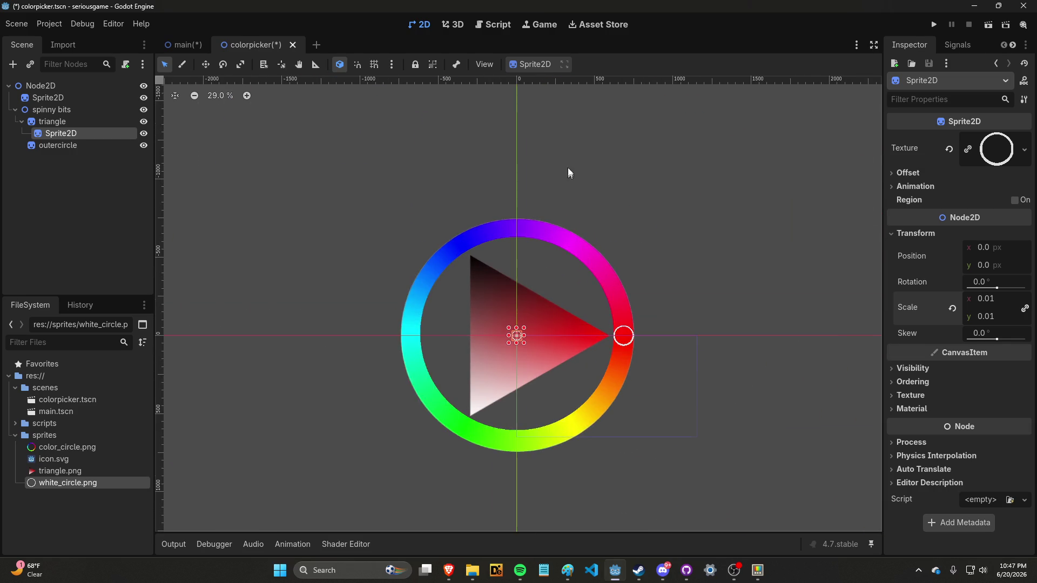
Shrink the white circle's scale through 0.05 and 0.03 to a final 0.02.
{"action": "left_click", "coordinate": [995, 302]}
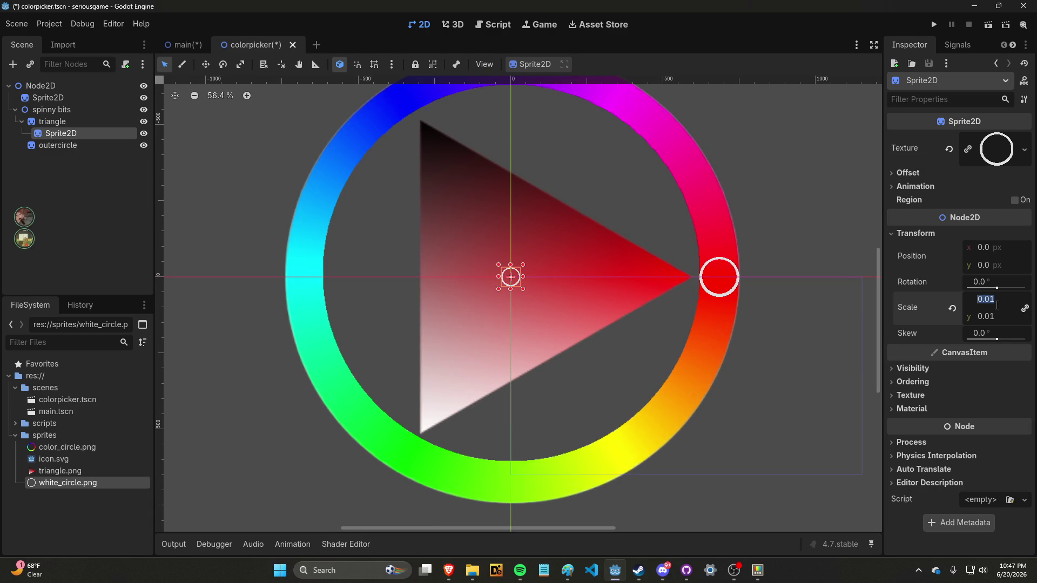
{"action": "type", "text": "0.05"}
{"action": "key", "text": "Return"}
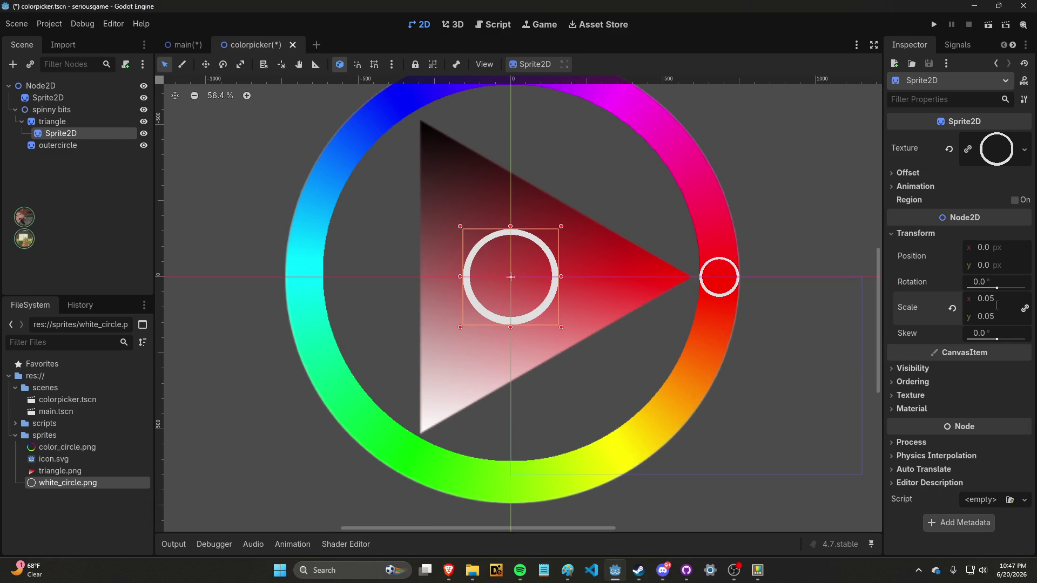
{"action": "left_click", "coordinate": [996, 300]}
{"action": "type", "text": "0.03"}
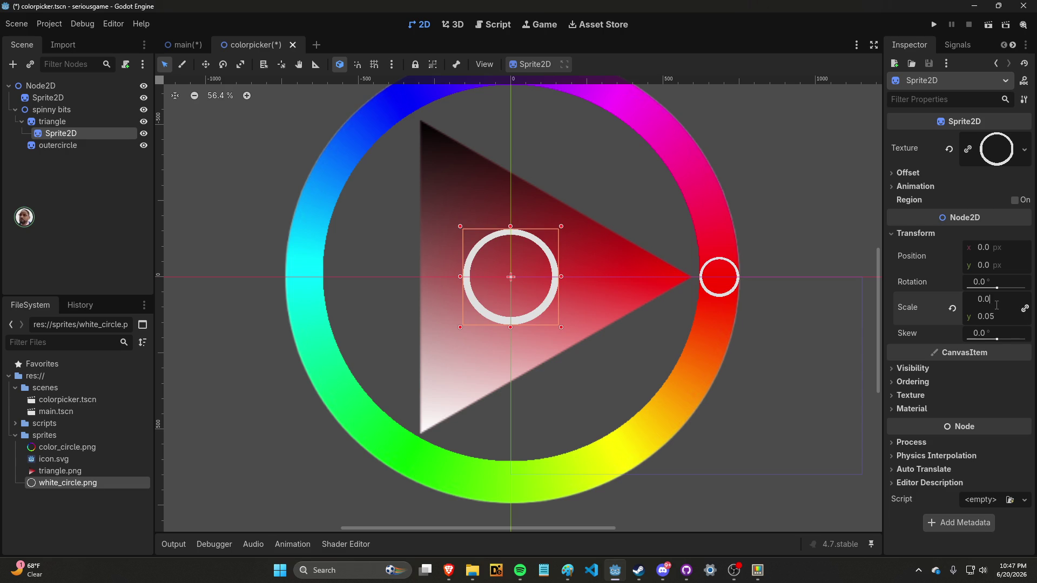
{"action": "key", "text": "Return"}
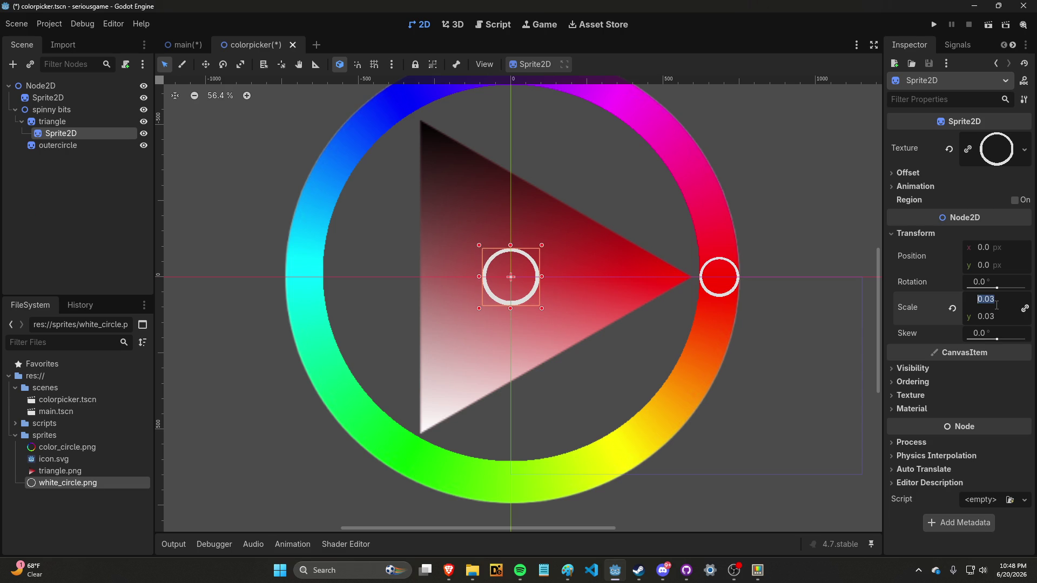
{"action": "type", "text": "0.02"}
{"action": "key", "text": "Return"}
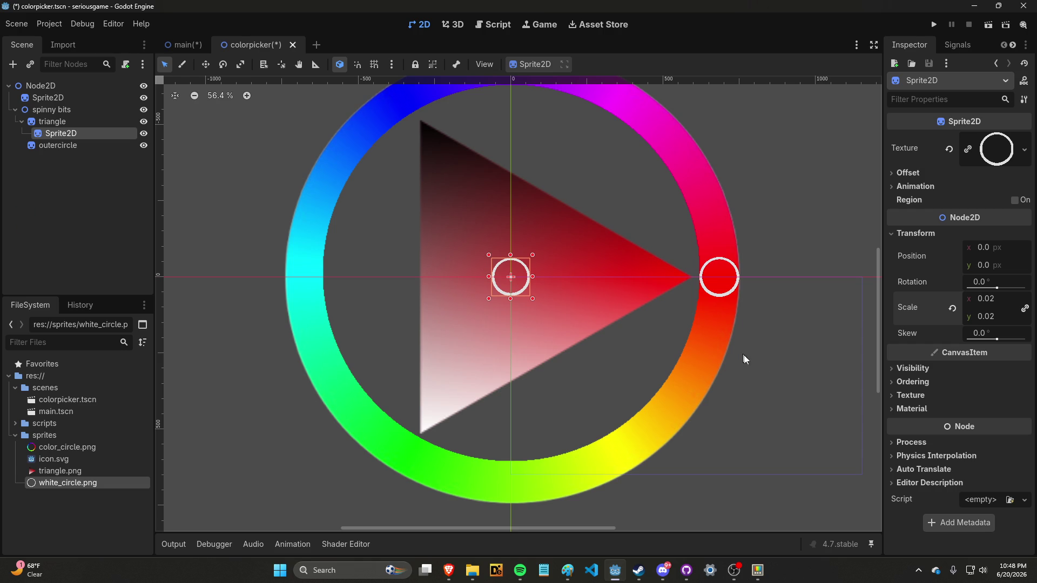
{"action": "left_click", "coordinate": [781, 362]}
{"action": "scroll", "coordinate": [605, 297], "scroll_direction": "down", "scroll_amount": 4}
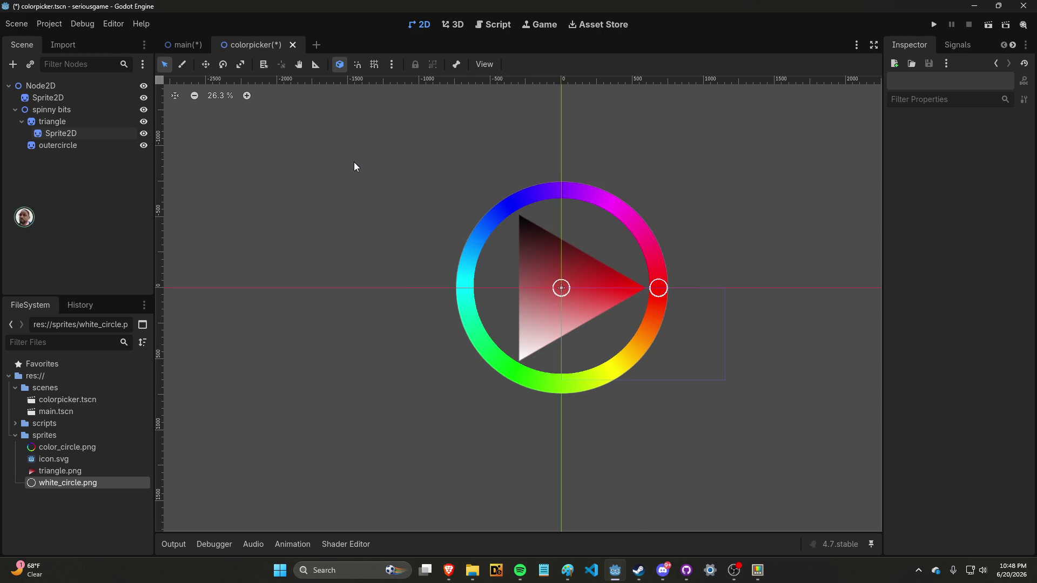
Save the colorpicker scene, check the main scene, and return to colorpicker.
{"action": "key", "text": "ctrl+s"}
{"action": "left_click", "coordinate": [184, 45]}
{"action": "scroll", "coordinate": [474, 225], "scroll_direction": "down", "scroll_amount": 7}
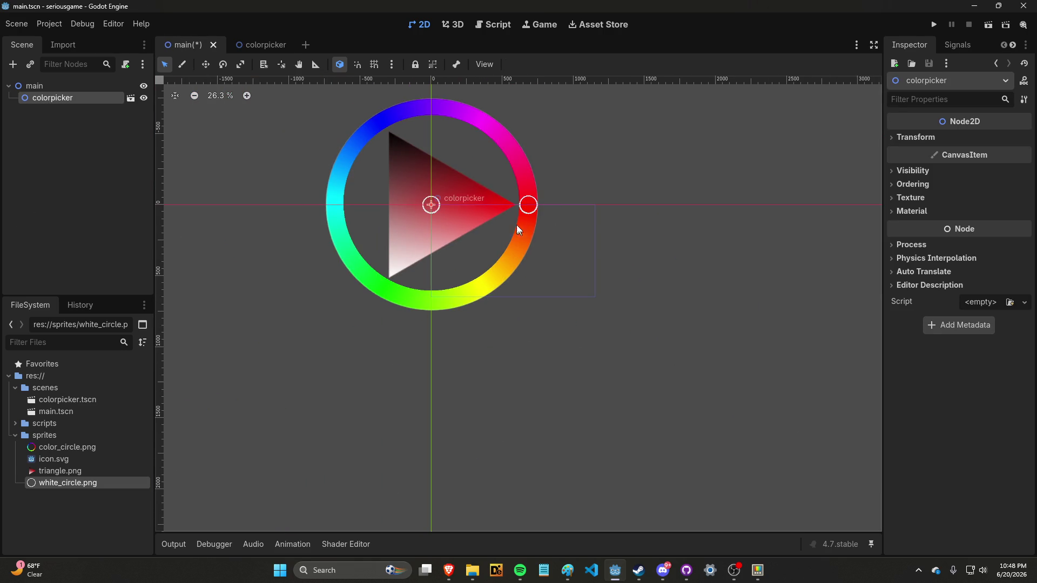
{"action": "left_click", "coordinate": [266, 45]}
Drag the small white ring up-right inside the triangle to 39.658, -14.421.
{"action": "scroll", "coordinate": [543, 267], "scroll_direction": "up", "scroll_amount": 5}
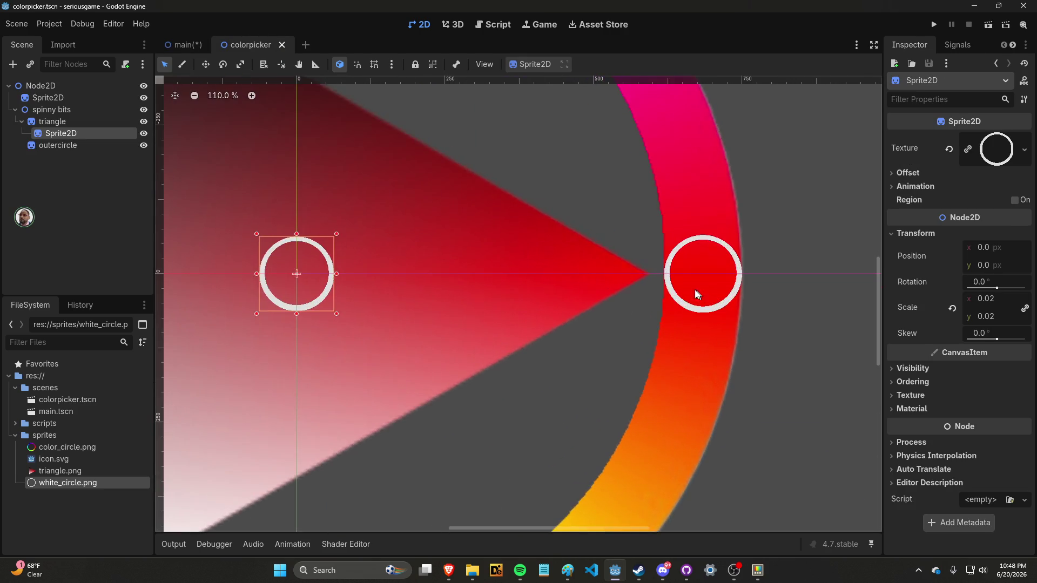
{"action": "scroll", "coordinate": [365, 209], "scroll_direction": "down", "scroll_amount": 2}
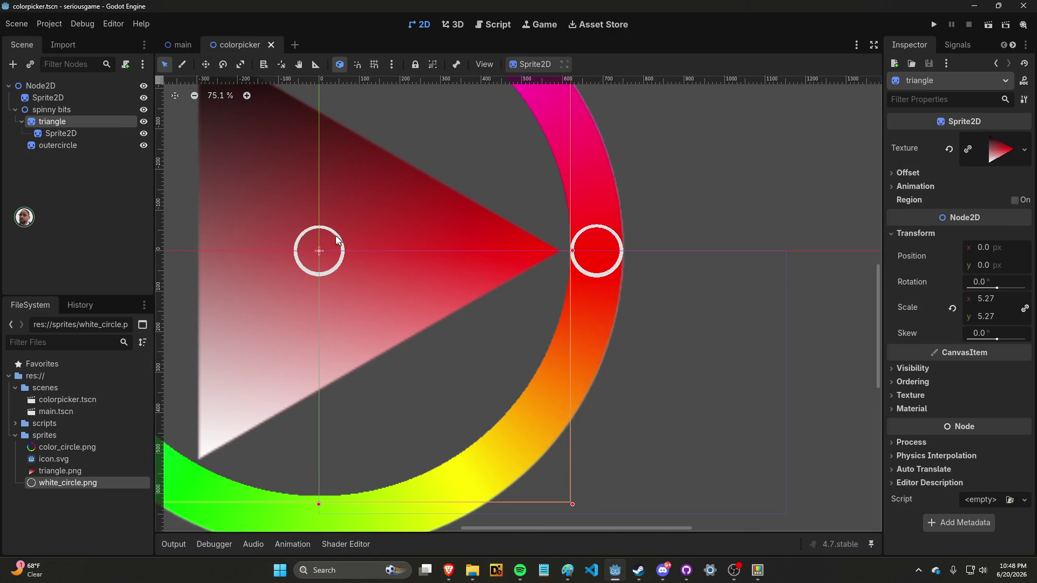
{"action": "mouse_move", "coordinate": [341, 231]}
{"action": "left_mouse_down"}
{"action": "mouse_move", "coordinate": [404, 215]}
{"action": "mouse_move", "coordinate": [432, 191]}
{"action": "left_mouse_up"}
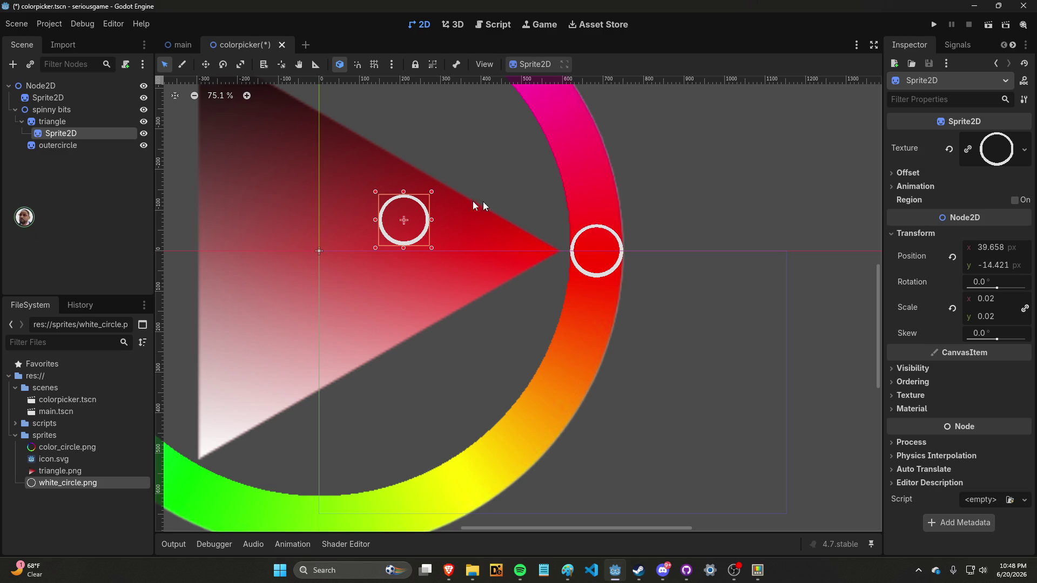
{"action": "left_click_drag", "start_coordinate": [996, 286], "coordinate": [1005, 289]}
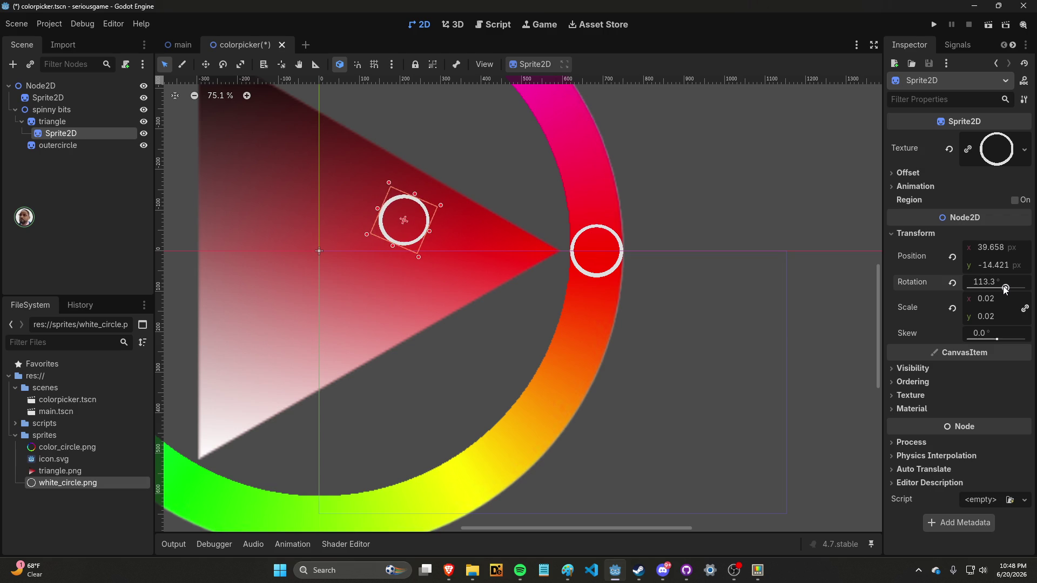
Test-rotate the spinny bits group, then revert its rotation to 0°.
{"action": "left_click", "coordinate": [91, 109]}
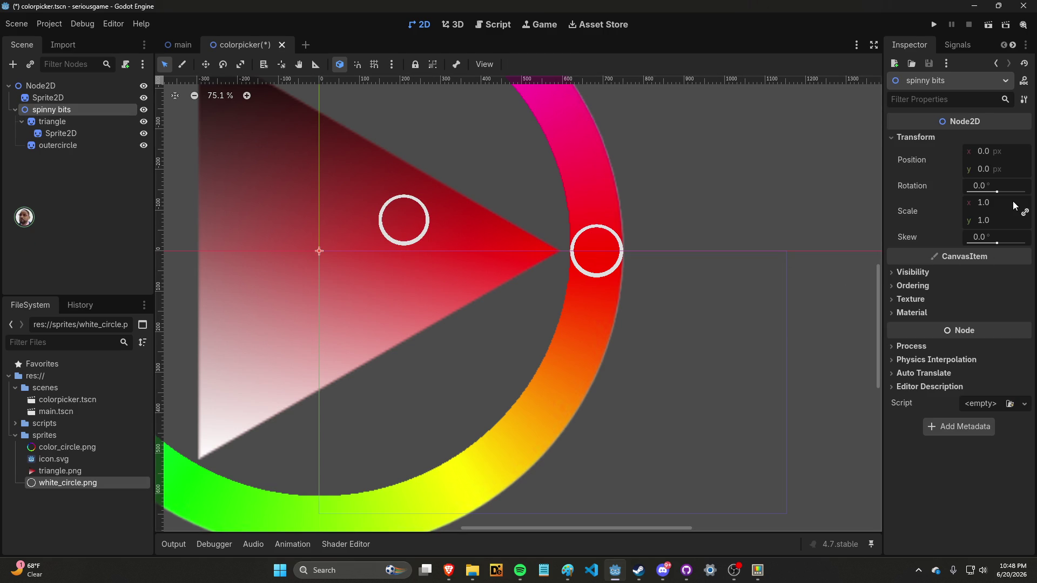
{"action": "mouse_move", "coordinate": [981, 188]}
{"action": "left_mouse_down"}
{"action": "mouse_move", "coordinate": [992, 188]}
{"action": "mouse_move", "coordinate": [972, 188]}
{"action": "mouse_move", "coordinate": [1010, 188]}
{"action": "mouse_move", "coordinate": [956, 188]}
{"action": "mouse_move", "coordinate": [968, 195]}
{"action": "left_mouse_up"}
{"action": "left_click", "coordinate": [952, 187]}
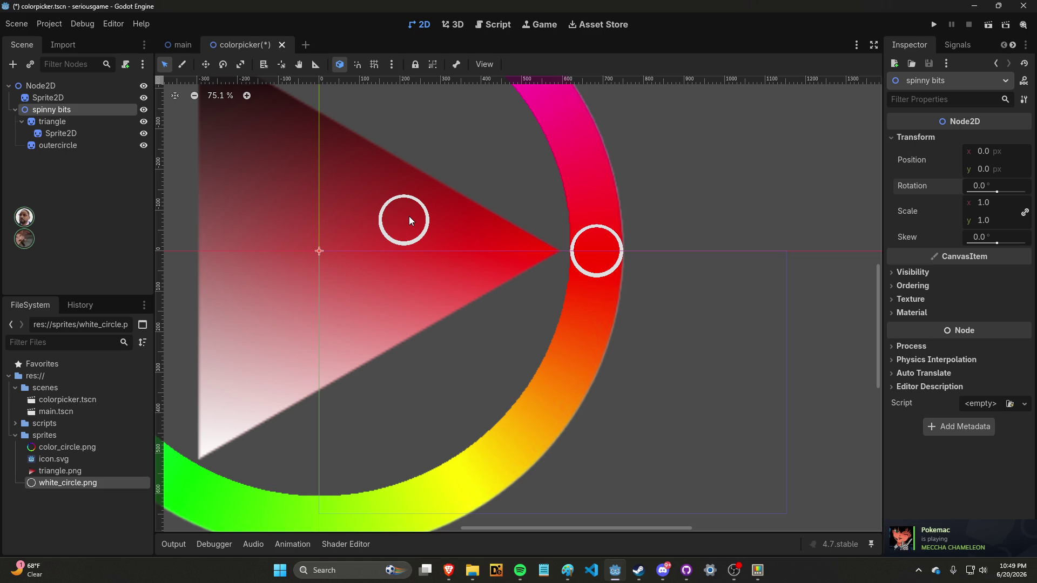
{"action": "scroll", "coordinate": [420, 232], "scroll_direction": "down", "scroll_amount": 8}
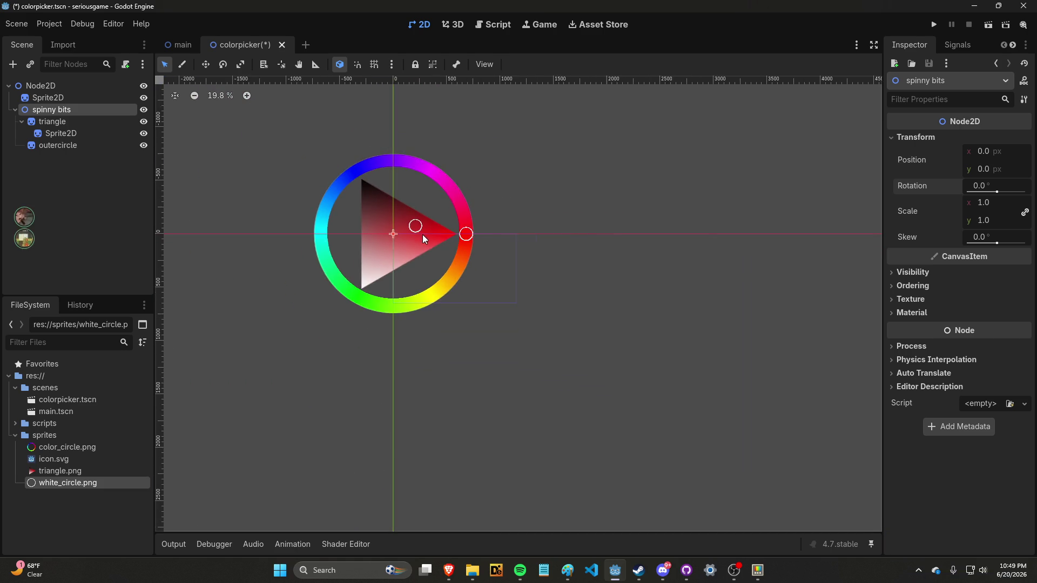
{"action": "scroll", "coordinate": [412, 208], "scroll_direction": "up", "scroll_amount": 3}
{"action": "scroll", "coordinate": [411, 208], "scroll_direction": "up", "scroll_amount": 8}
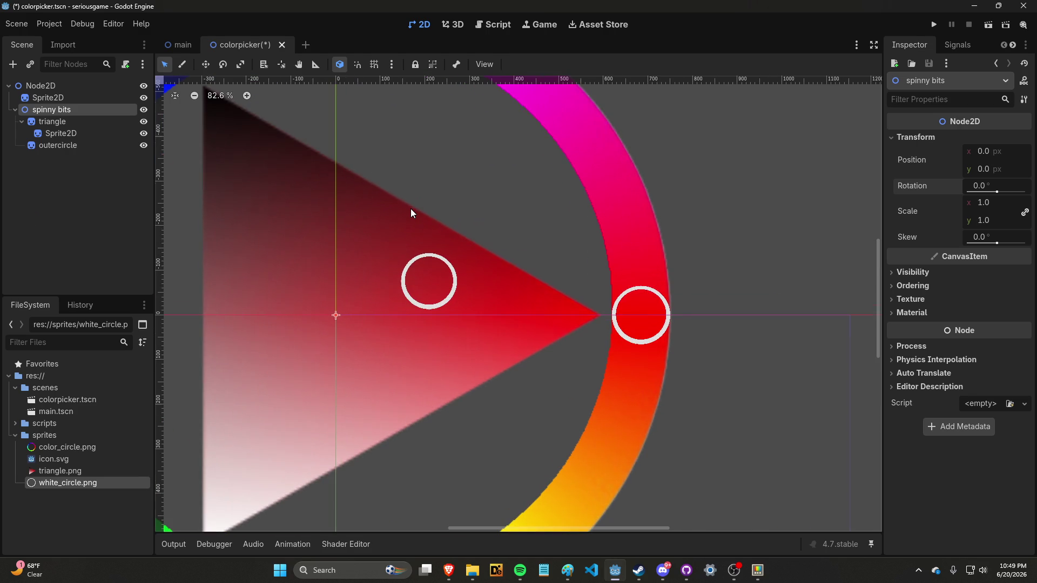
{"action": "scroll", "coordinate": [410, 209], "scroll_direction": "down", "scroll_amount": 3}
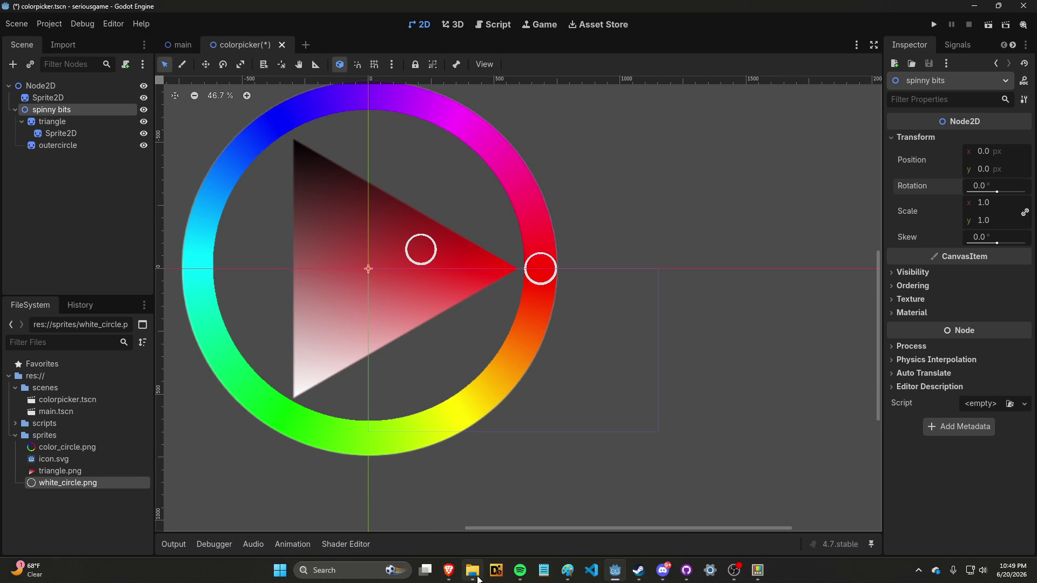
In Brave, cancel Photopea's save dialog and start searching 'how to click and drag something in godot'.
{"action": "mouse_move", "coordinate": [453, 576]}
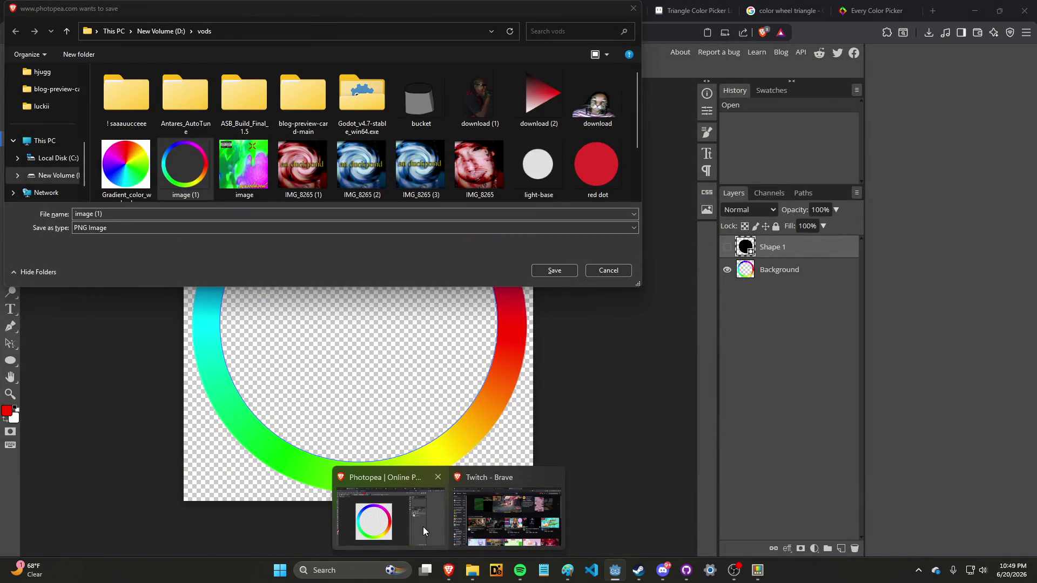
{"action": "left_click", "coordinate": [423, 526]}
{"action": "left_click", "coordinate": [600, 272]}
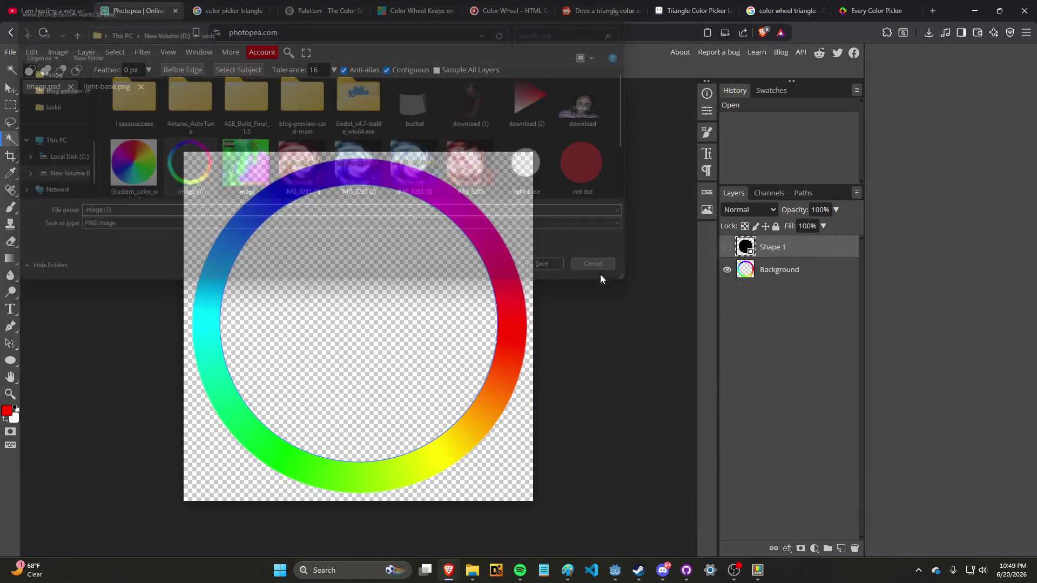
{"action": "key", "text": "ctrl+t"}
{"action": "type", "text": "how to "}
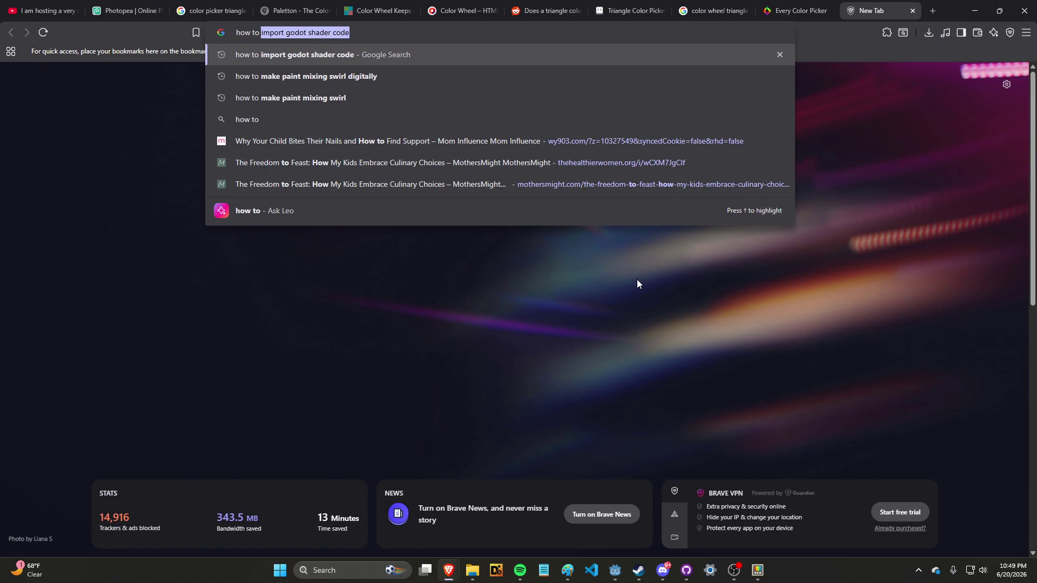
{"action": "type", "text": "click and drag "}
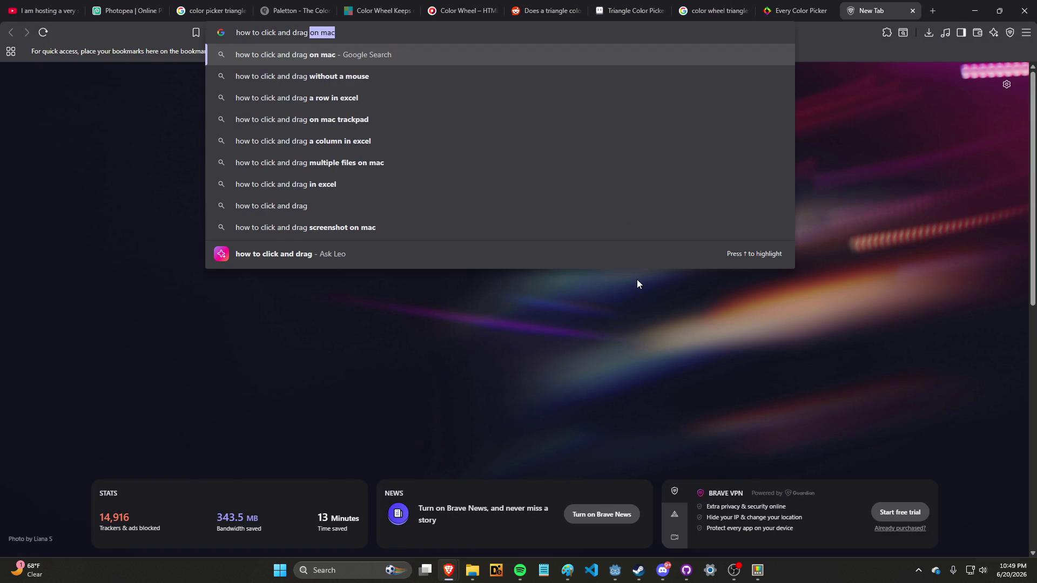
{"action": "type", "text": "something in godot"}
Run the drag-in-Godot search and open the Godot 4 Drag Object Tutorial video on YouTube.
{"action": "key", "text": "Return"}
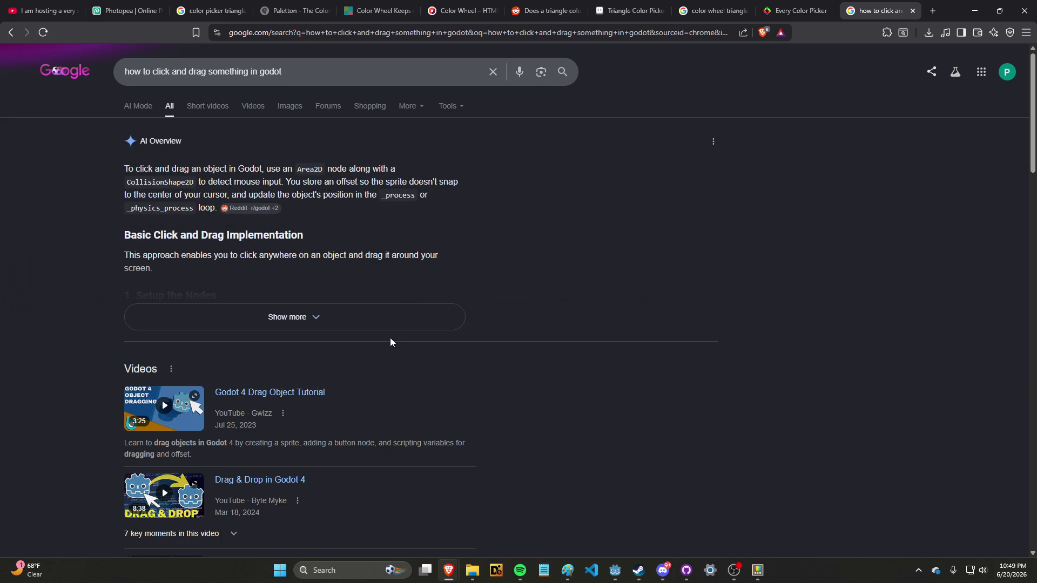
{"action": "scroll", "coordinate": [390, 338], "scroll_direction": "down", "scroll_amount": 2}
{"action": "left_click", "coordinate": [354, 332]}
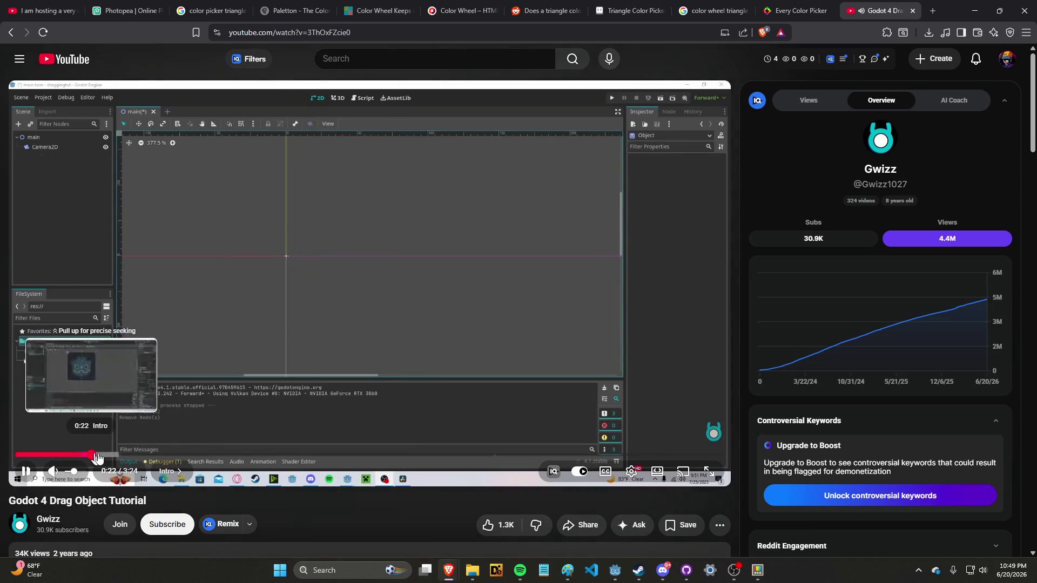
Skip through the drag tutorial to its finished drag code and pause at 2:14.
{"action": "left_click", "coordinate": [90, 455]}
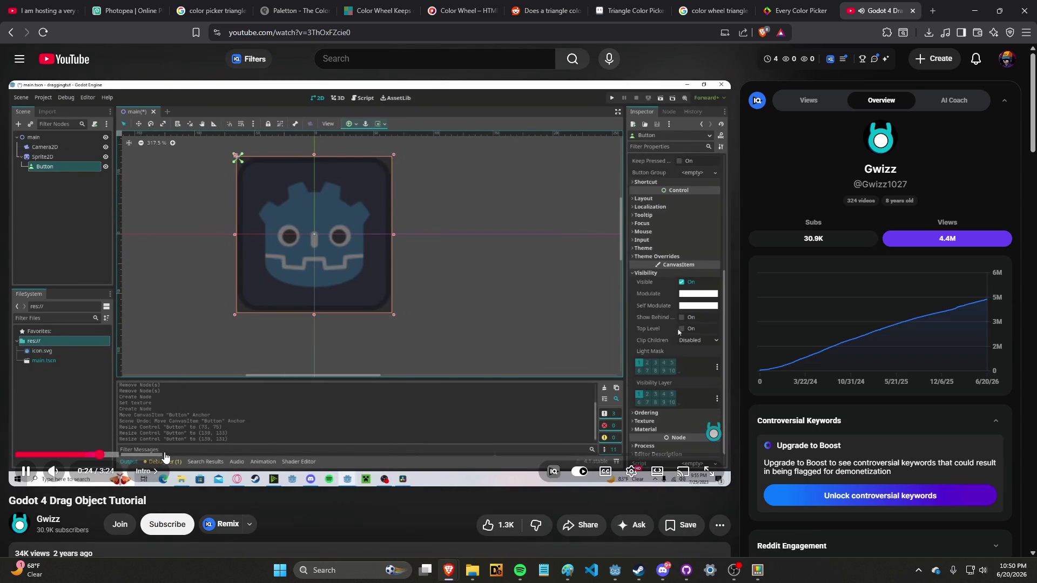
{"action": "left_click", "coordinate": [215, 455]}
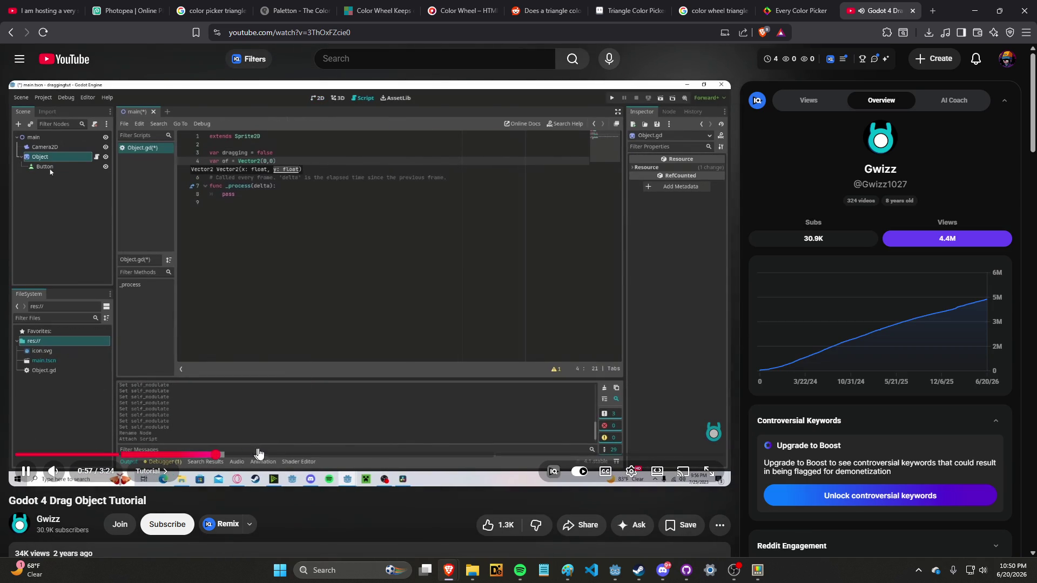
{"action": "left_click", "coordinate": [258, 455]}
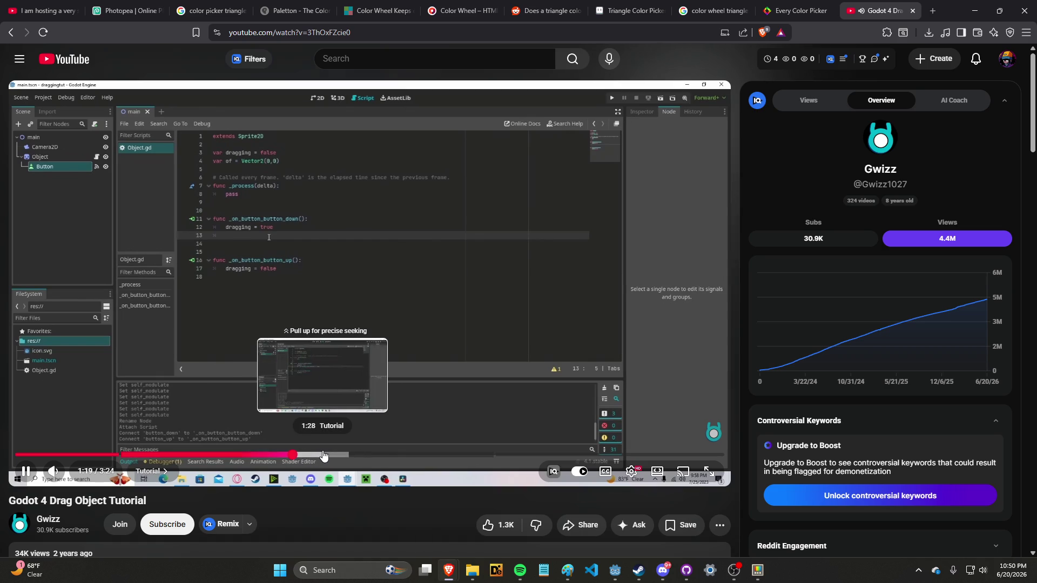
{"action": "left_click", "coordinate": [323, 455]}
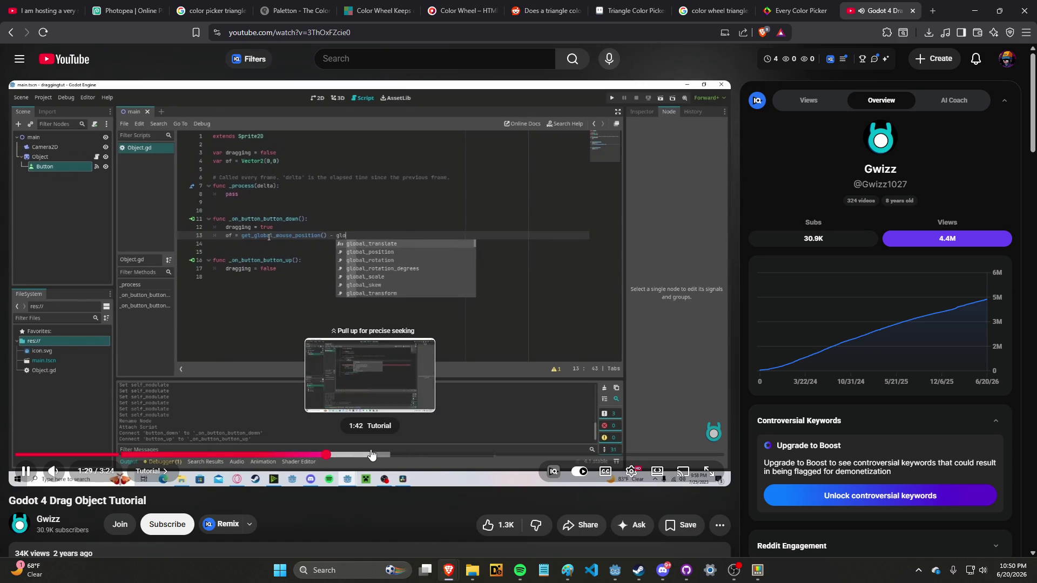
{"action": "left_click", "coordinate": [373, 455]}
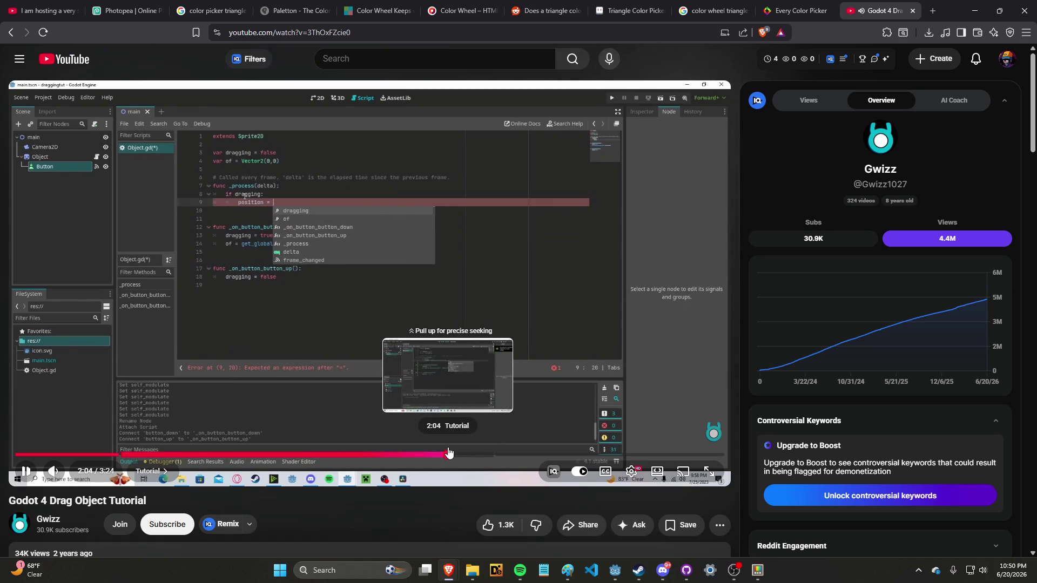
{"action": "left_click", "coordinate": [453, 455]}
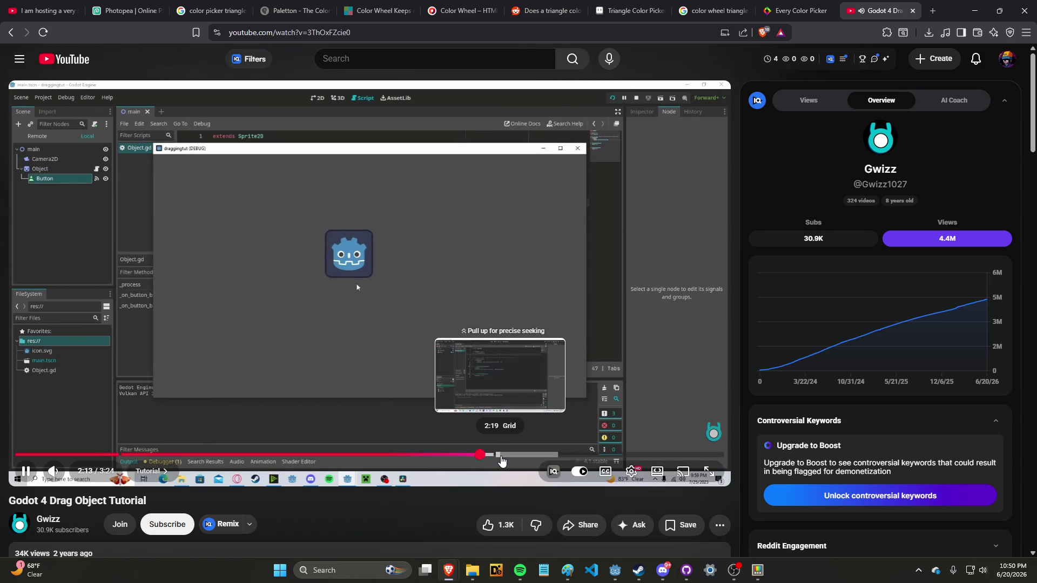
{"action": "left_click", "coordinate": [507, 442]}
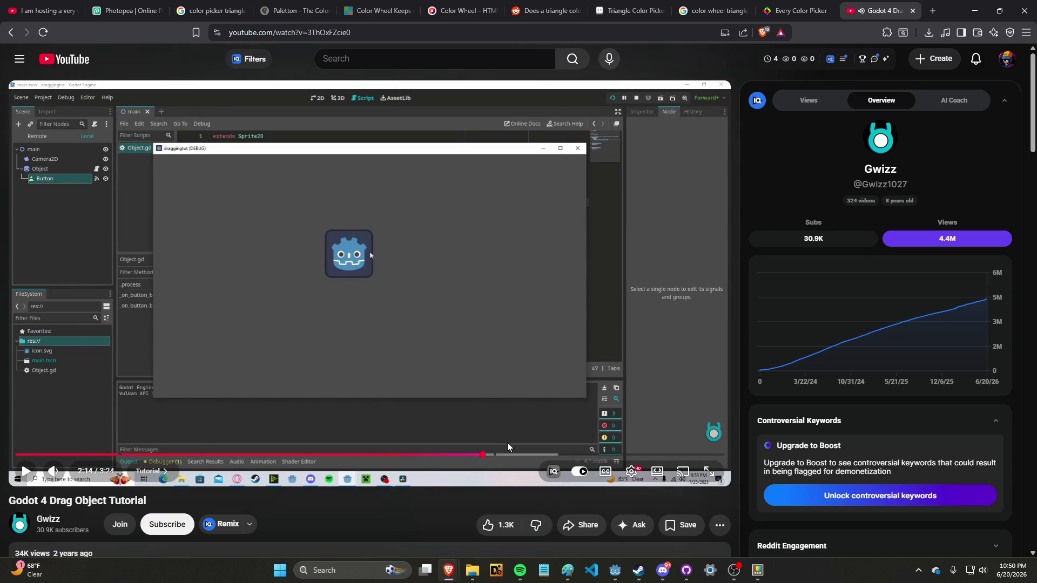
Cycle through the open windows with the window switcher.
{"action": "key", "text": "alt+Tab"}
{"action": "key", "text": "alt+shift+Tab"}
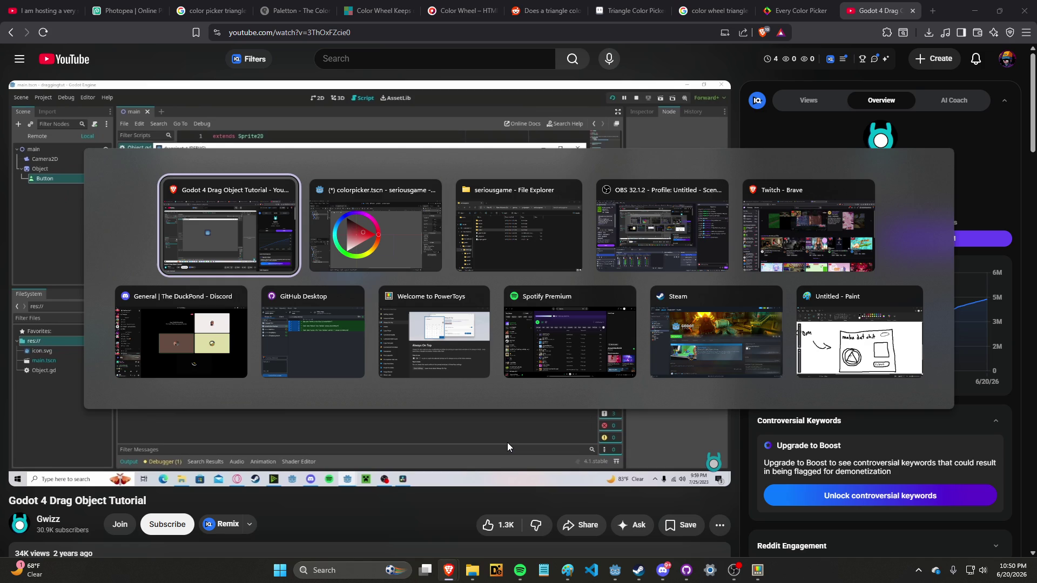
{"action": "key", "text": "alt+Tab"}
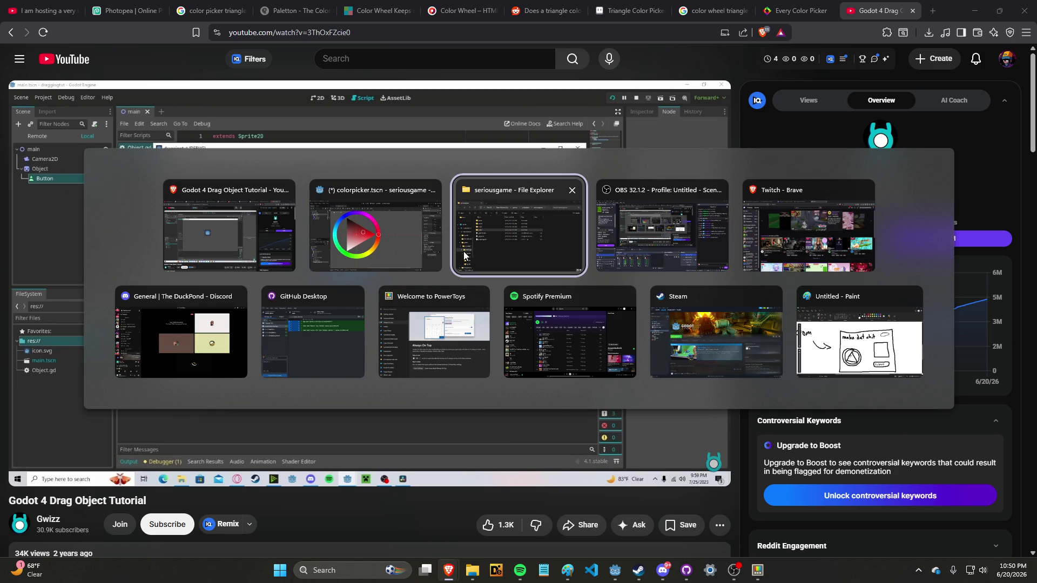
Save the colorpicker scene and select the small ring sprite under the triangle node.
{"action": "key", "text": "ctrl+s"}
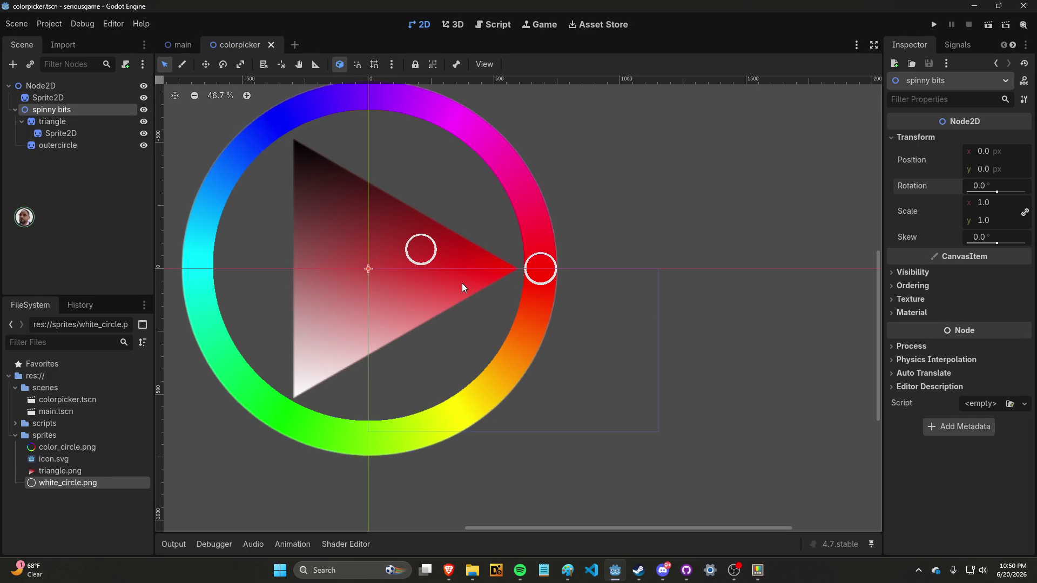
{"action": "left_click", "coordinate": [75, 99]}
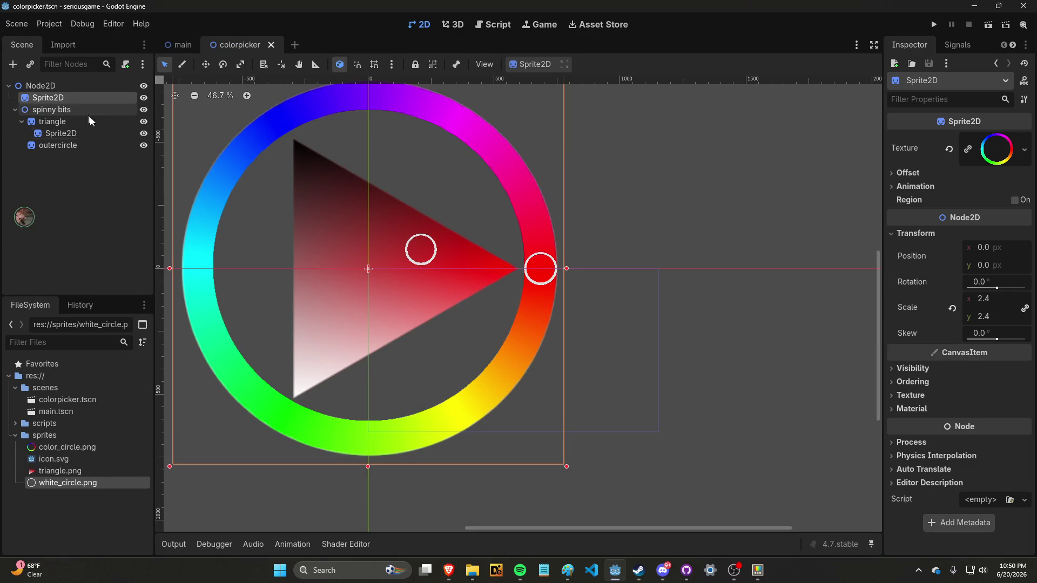
{"action": "scroll", "coordinate": [330, 229], "scroll_direction": "down", "scroll_amount": 4}
{"action": "left_click", "coordinate": [85, 132]}
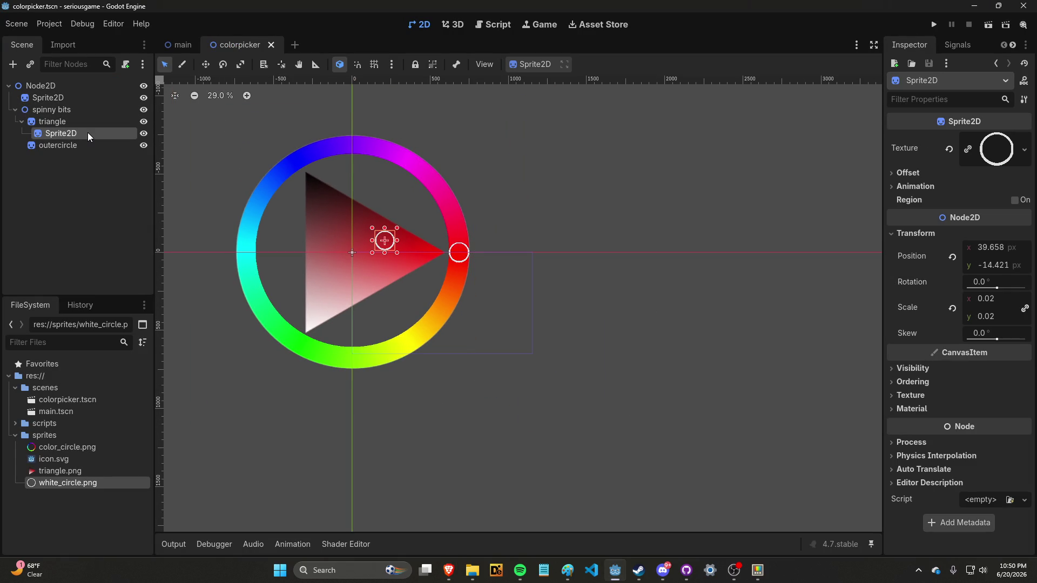
{"action": "scroll", "coordinate": [381, 236], "scroll_direction": "up", "scroll_amount": 12}
{"action": "scroll", "coordinate": [421, 243], "scroll_direction": "up", "scroll_amount": 9}
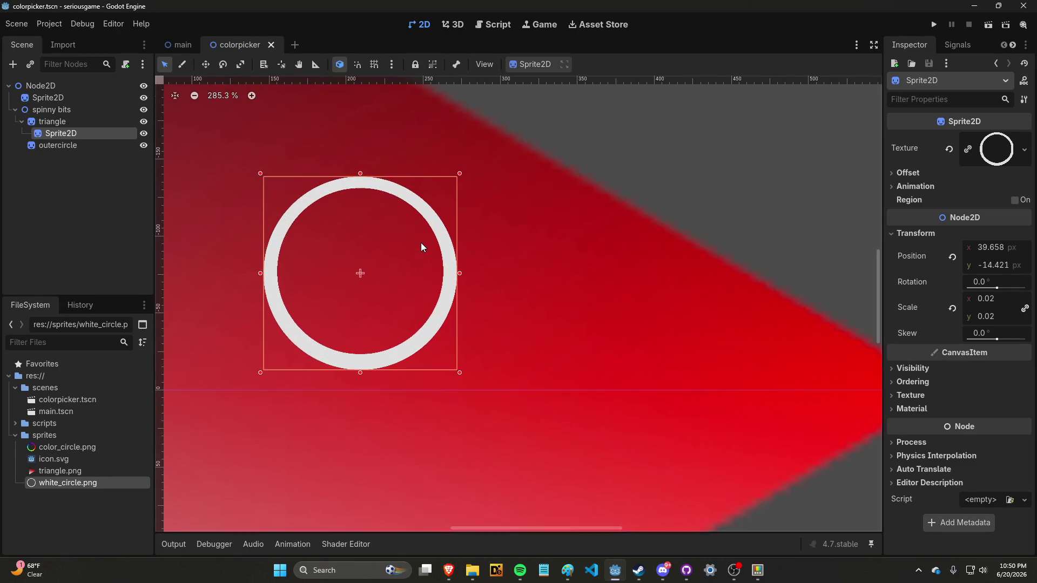
{"action": "scroll", "coordinate": [420, 243], "scroll_direction": "down", "scroll_amount": 13}
{"action": "scroll", "coordinate": [419, 244], "scroll_direction": "up", "scroll_amount": 6}
{"action": "scroll", "coordinate": [419, 248], "scroll_direction": "up", "scroll_amount": 8}
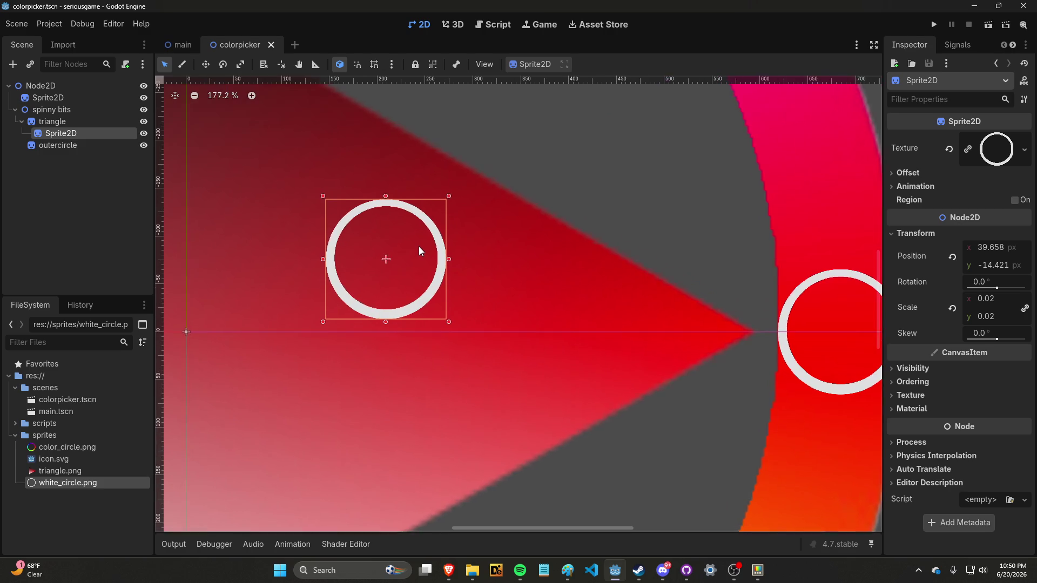
Rename the small ring sprite to innercircle.
{"action": "right_click", "coordinate": [87, 134]}
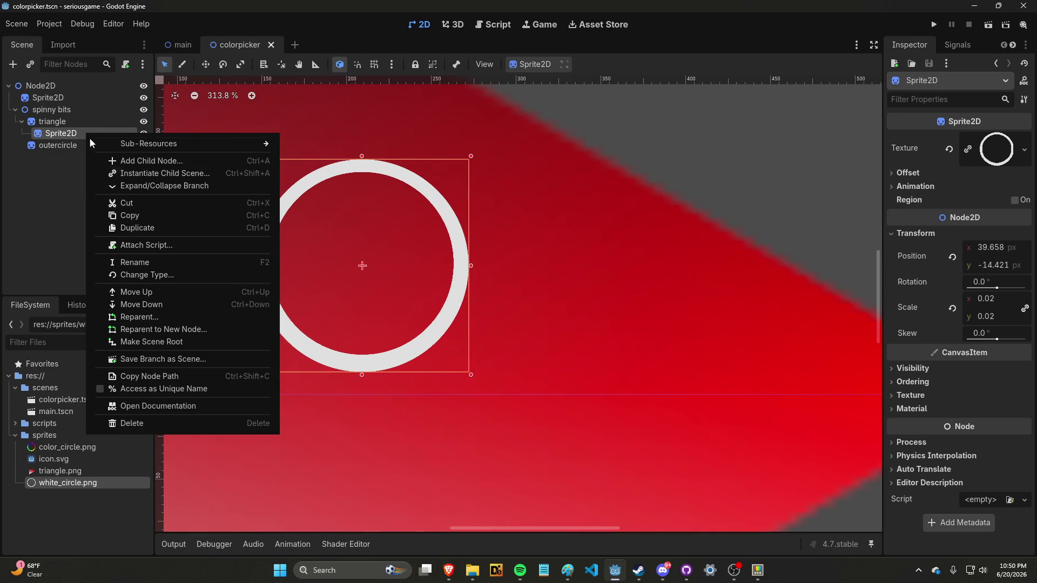
{"action": "left_click", "coordinate": [160, 262]}
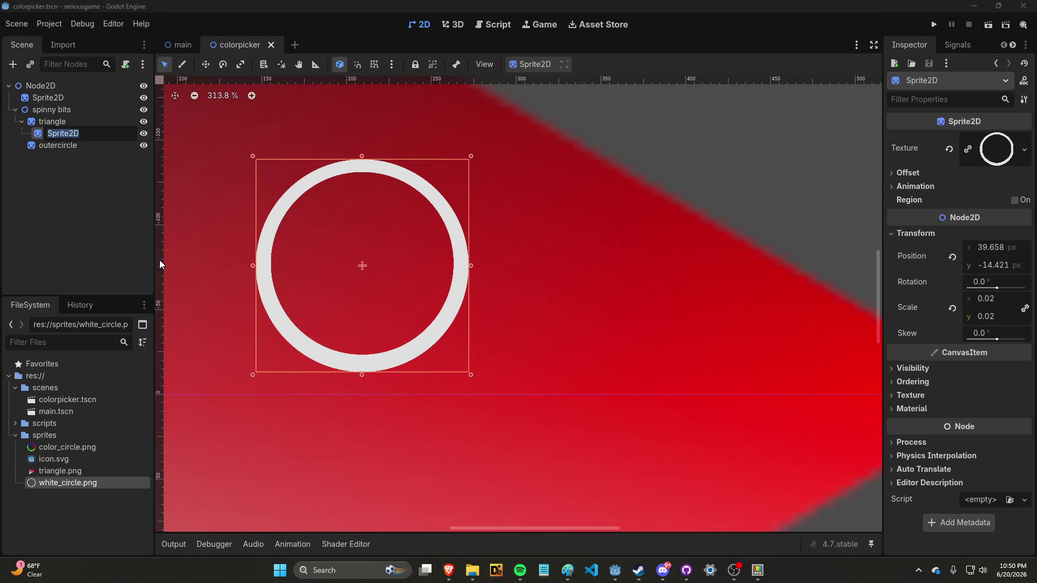
{"action": "type", "text": "innercircle"}
{"action": "key", "text": "Return"}
{"action": "left_click", "coordinate": [48, 97]}
Rename the top-level color wheel sprite to colorCircle.
{"action": "right_click", "coordinate": [32, 99]}
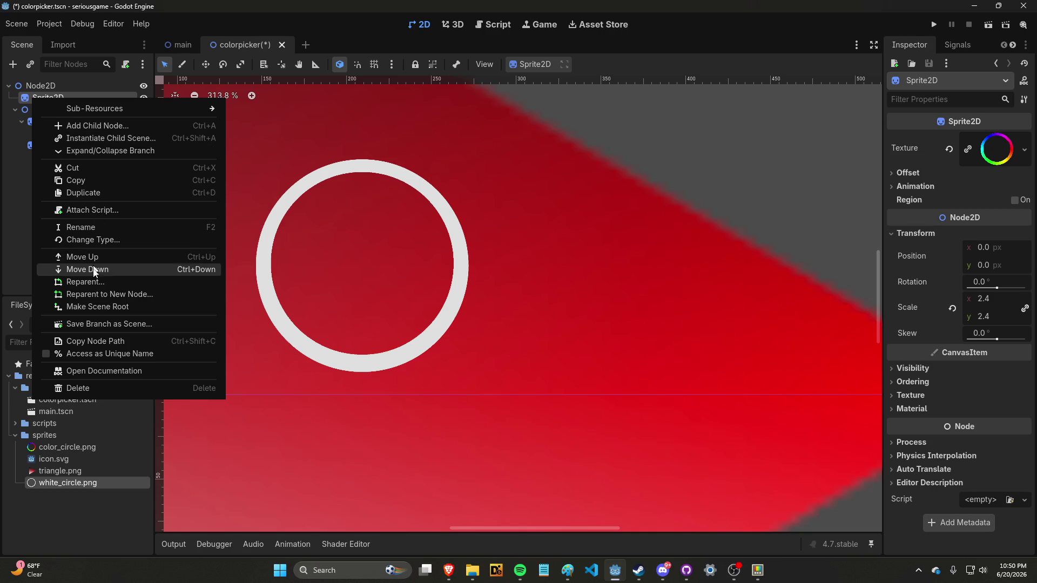
{"action": "left_click", "coordinate": [93, 226]}
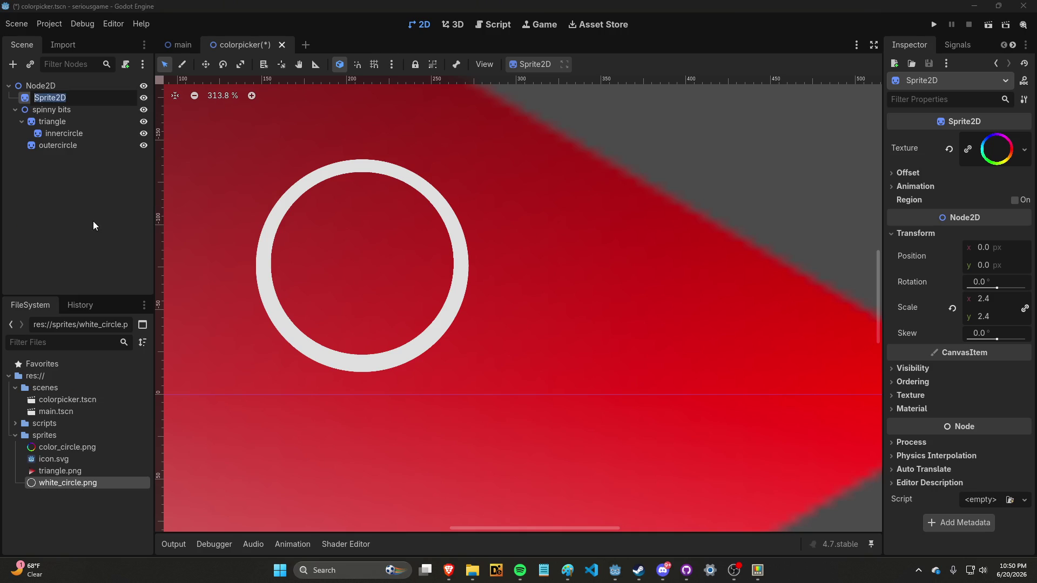
{"action": "type", "text": "color"}
{"action": "type", "text": "circle"}
{"action": "key", "text": "Return"}
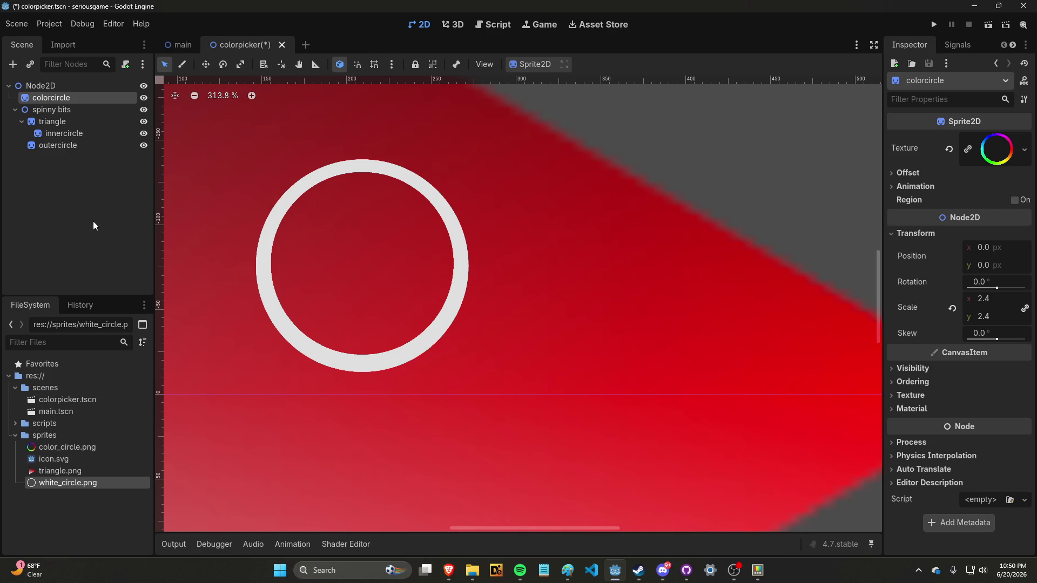
{"action": "right_click", "coordinate": [90, 115]}
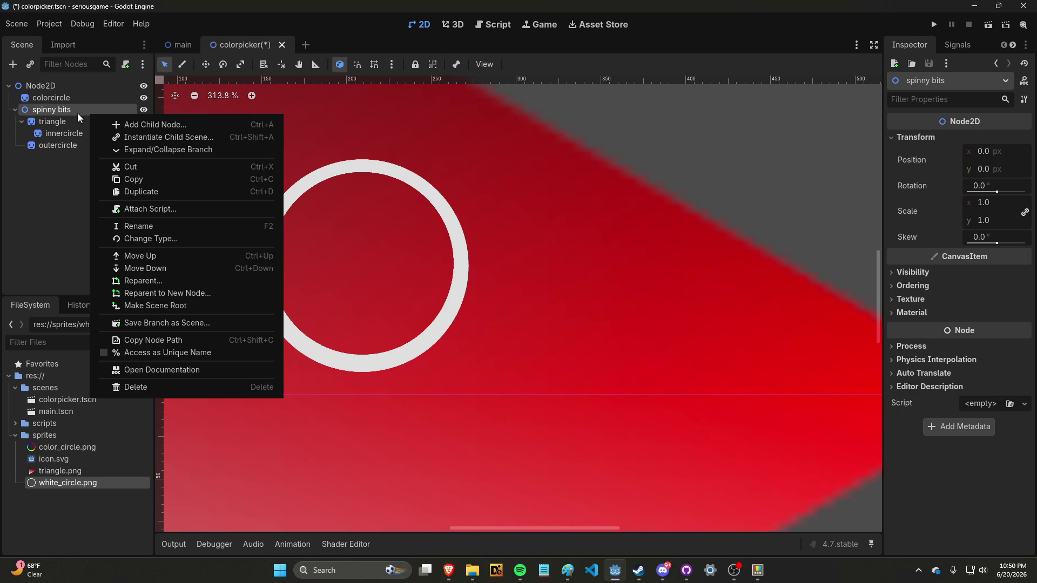
{"action": "left_click", "coordinate": [73, 98]}
{"action": "right_click", "coordinate": [72, 98]}
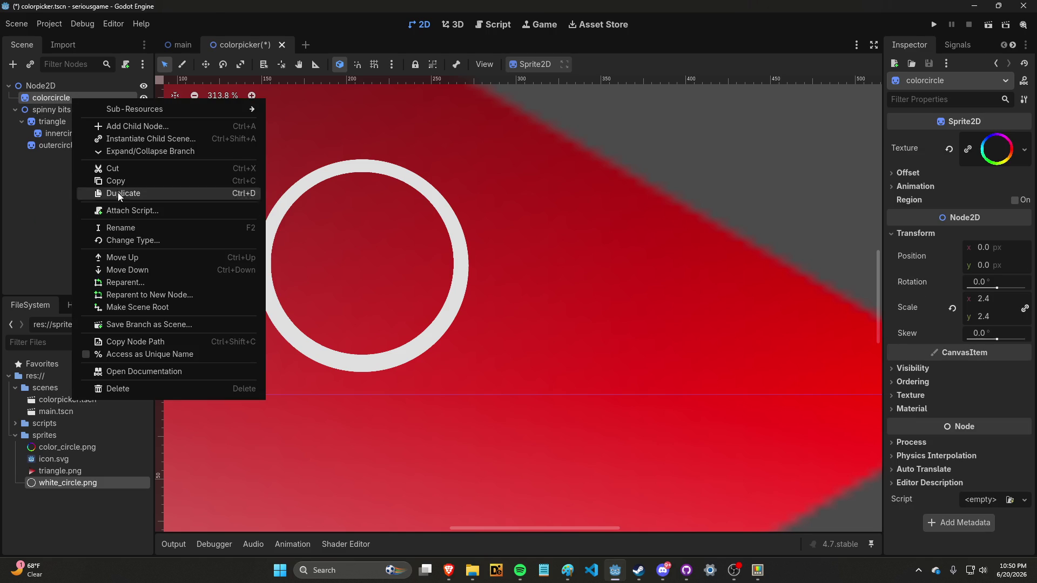
{"action": "left_click", "coordinate": [131, 226]}
{"action": "type", "text": "color"}
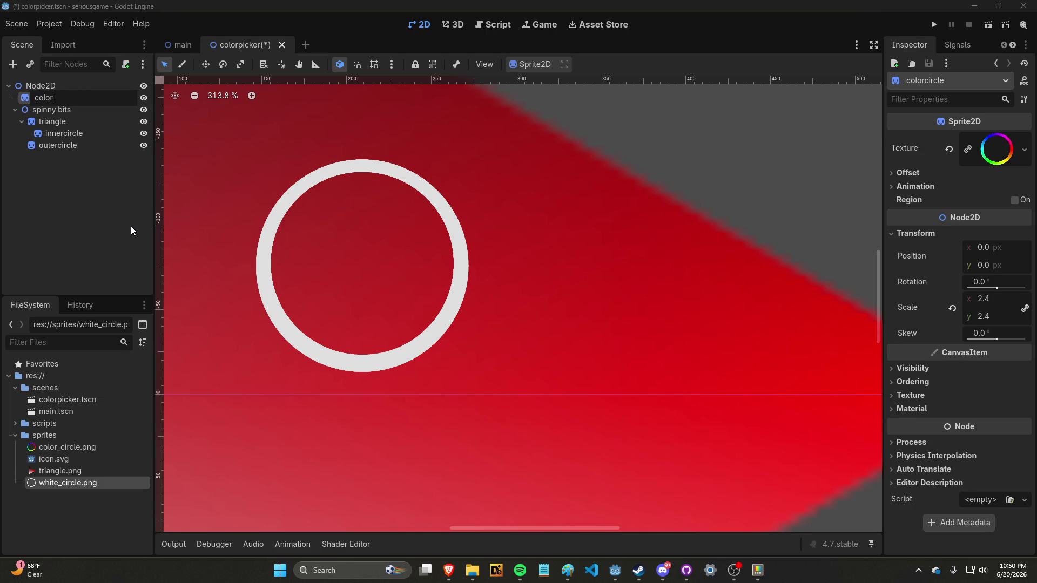
{"action": "type", "text": "Circle"}
{"action": "key", "text": "Return"}
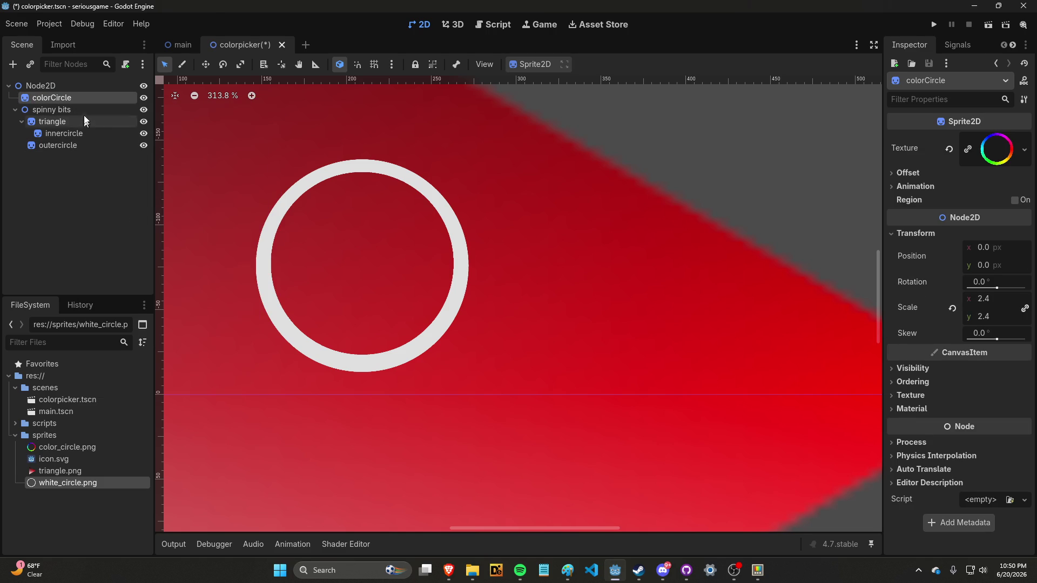
Rename the spinny bits node to spinnyBits.
{"action": "right_click", "coordinate": [83, 109]}
{"action": "left_click", "coordinate": [135, 222]}
{"action": "type", "text": "sp"}
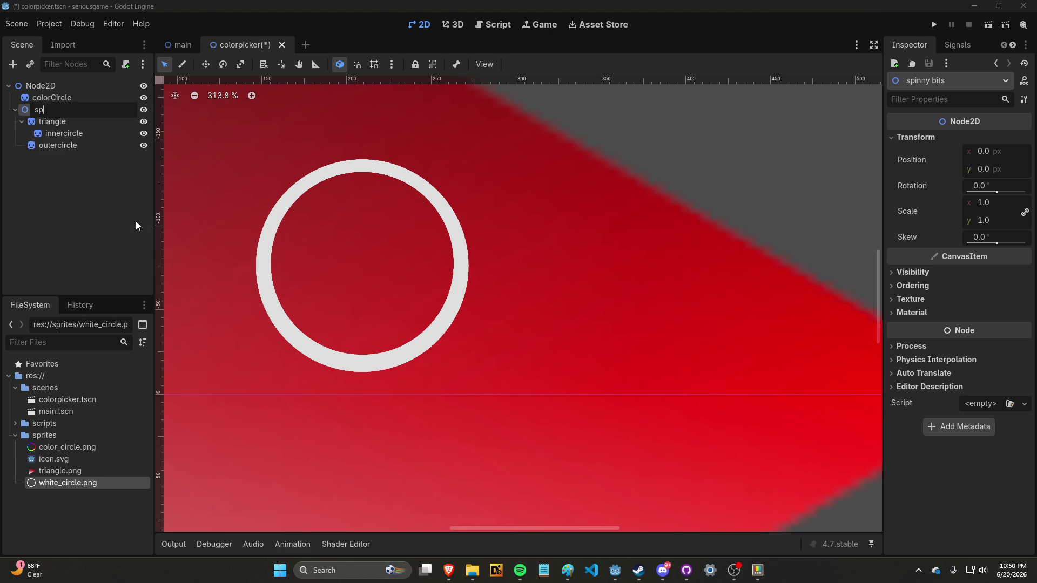
{"action": "type", "text": "innyBits"}
{"action": "key", "text": "Return"}
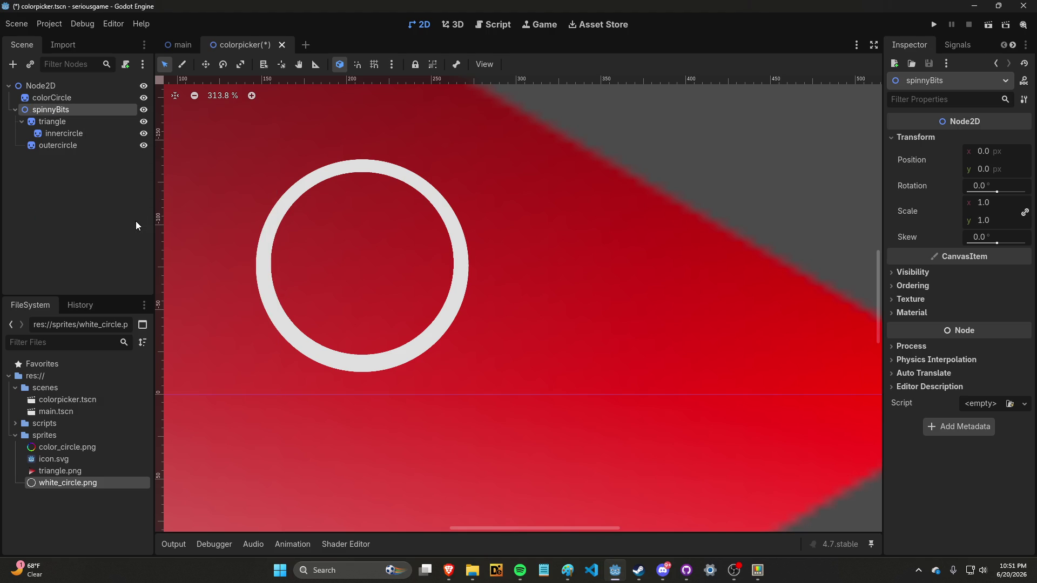
Capitalize the ring names to innerCircle and outerCircle.
{"action": "right_click", "coordinate": [67, 135]}
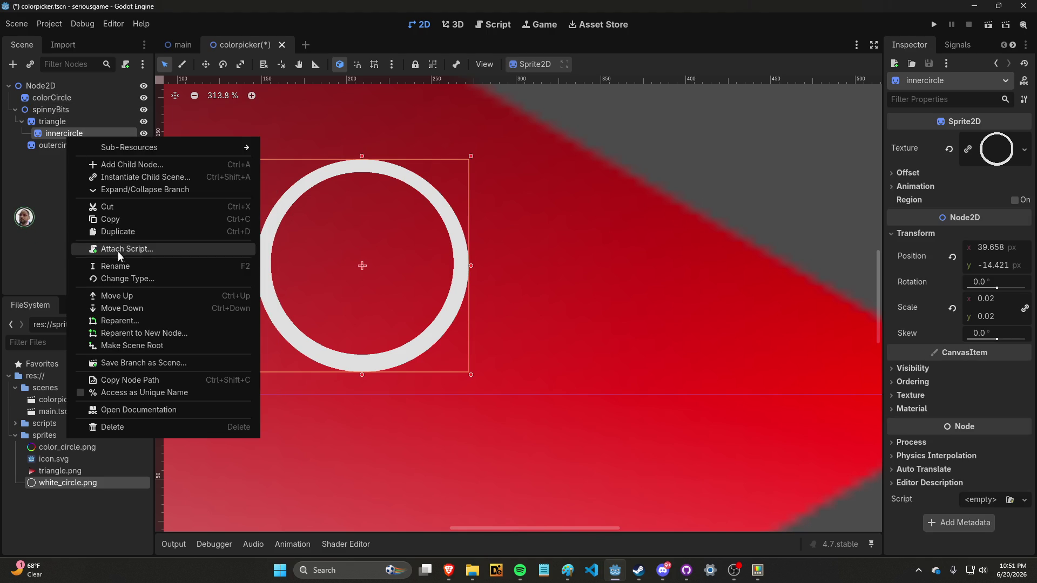
{"action": "left_click", "coordinate": [116, 266]}
{"action": "left_click", "coordinate": [67, 134]}
{"action": "type", "text": "C"}
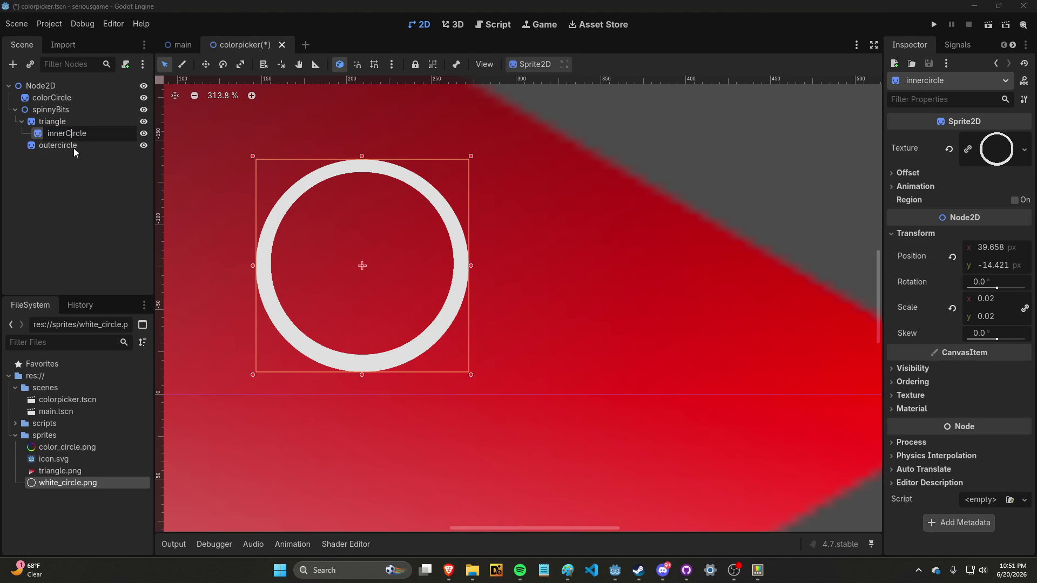
{"action": "key", "text": "Return"}
{"action": "left_click", "coordinate": [74, 148]}
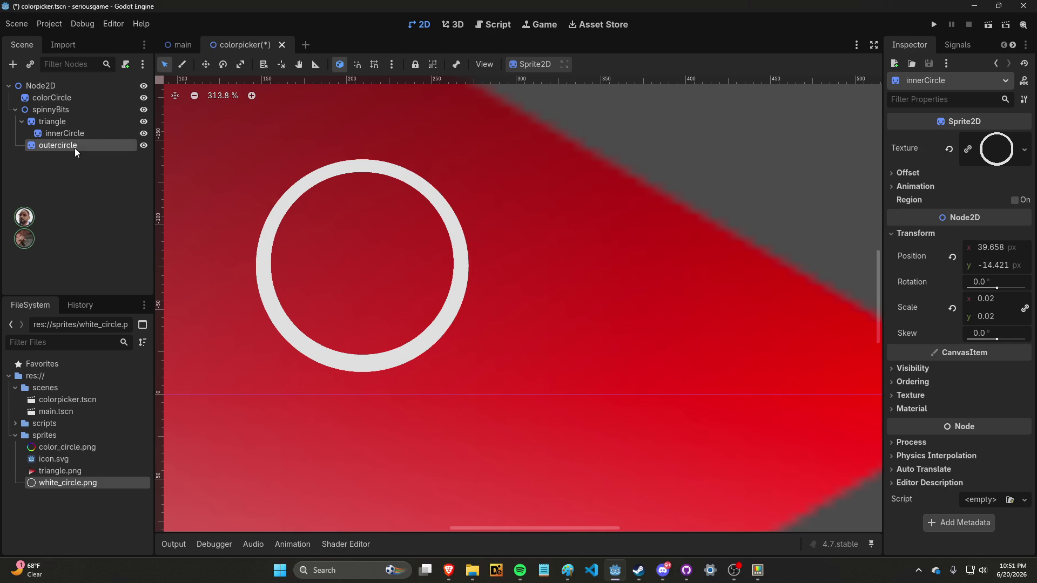
{"action": "right_click", "coordinate": [75, 148]}
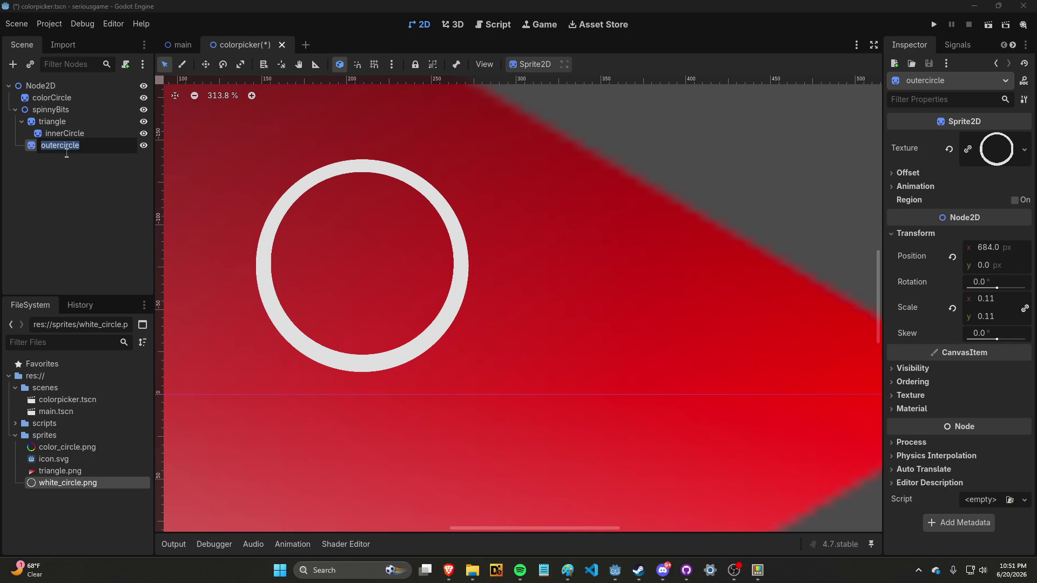
{"action": "left_click", "coordinate": [63, 146]}
{"action": "key", "text": "Return"}
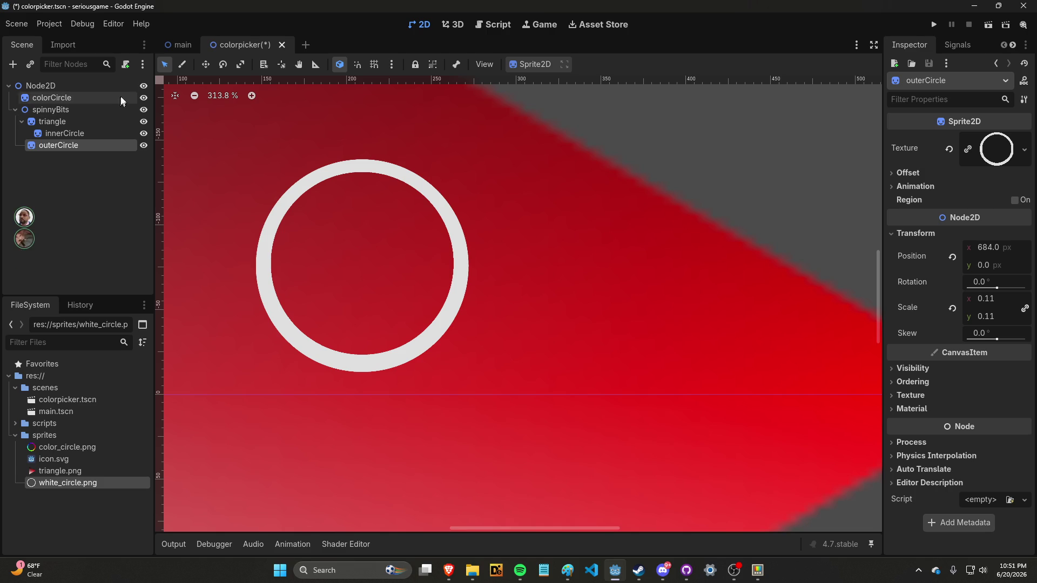
Check the color picker in the main scene, then return to the colorpicker scene.
{"action": "left_click", "coordinate": [181, 50]}
{"action": "left_click", "coordinate": [237, 49]}
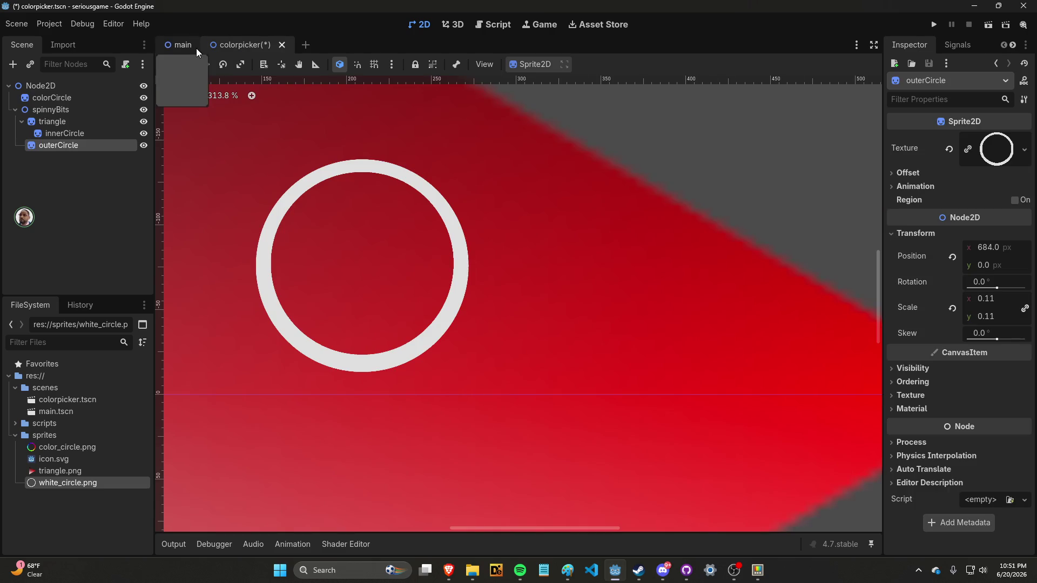
{"action": "left_click", "coordinate": [187, 47]}
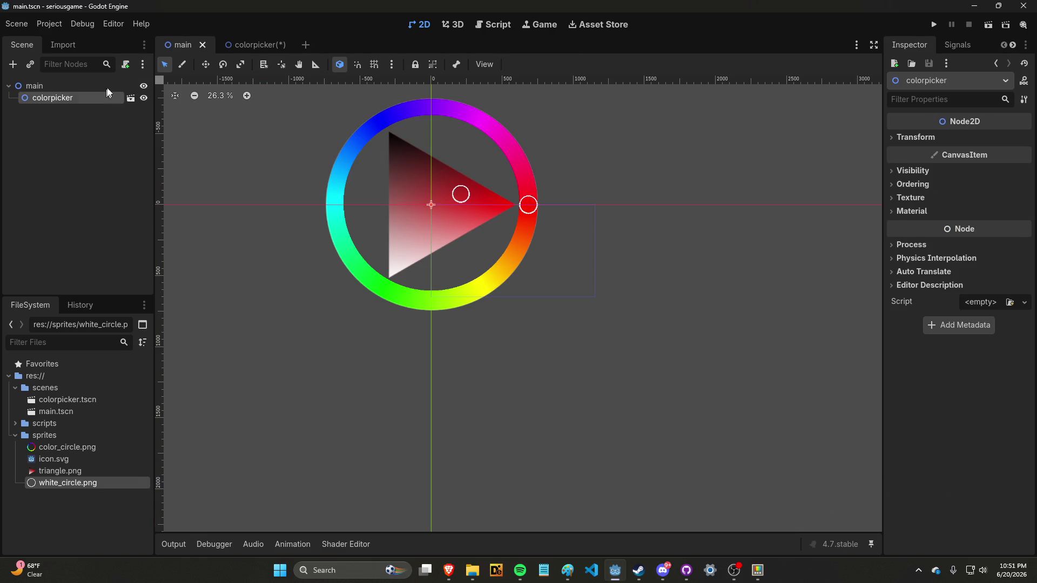
{"action": "left_click", "coordinate": [234, 48]}
{"action": "scroll", "coordinate": [259, 160], "scroll_direction": "up", "scroll_amount": 3}
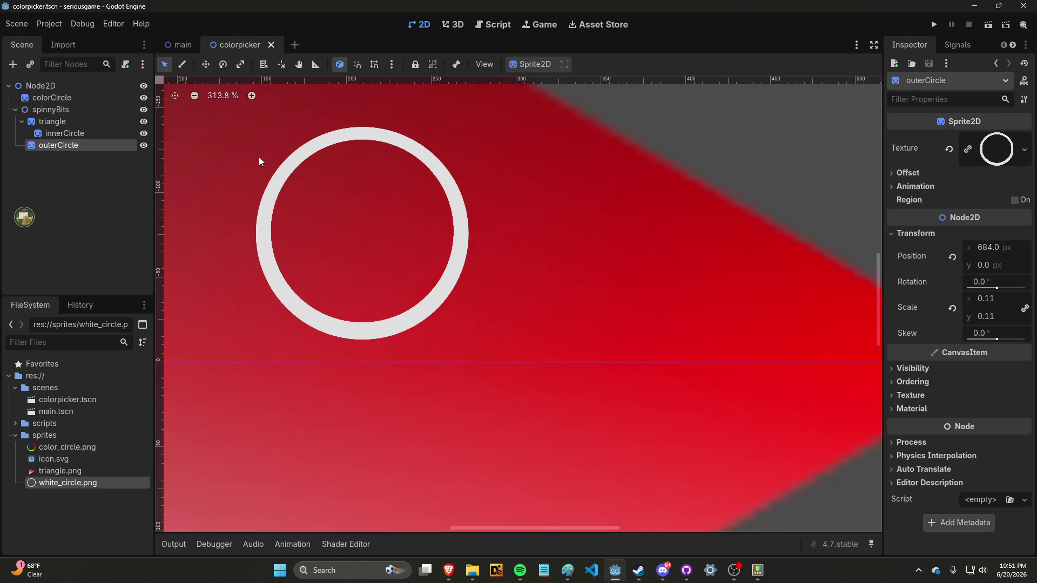